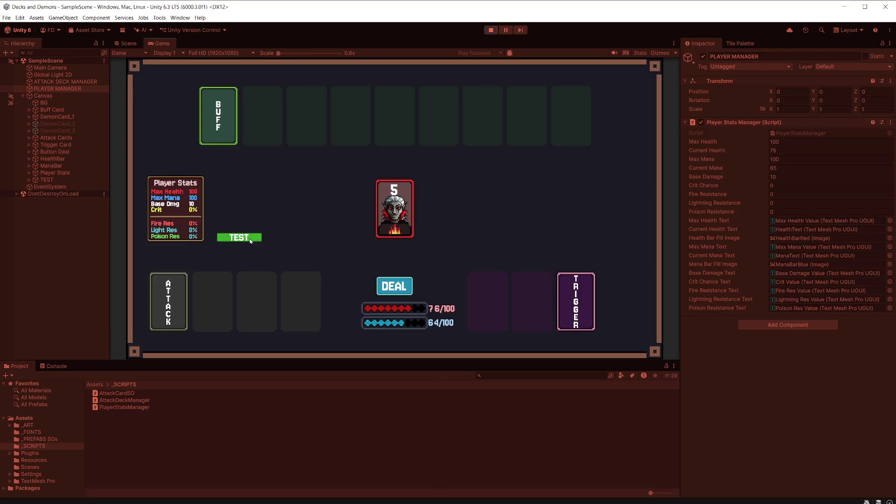
# In Play mode, set Player Stats Manager's Crit Chance 15 and resistances Fire 20, Lightning 100, Poison 33
pyautogui.click(802, 187)
pyautogui.write('15')
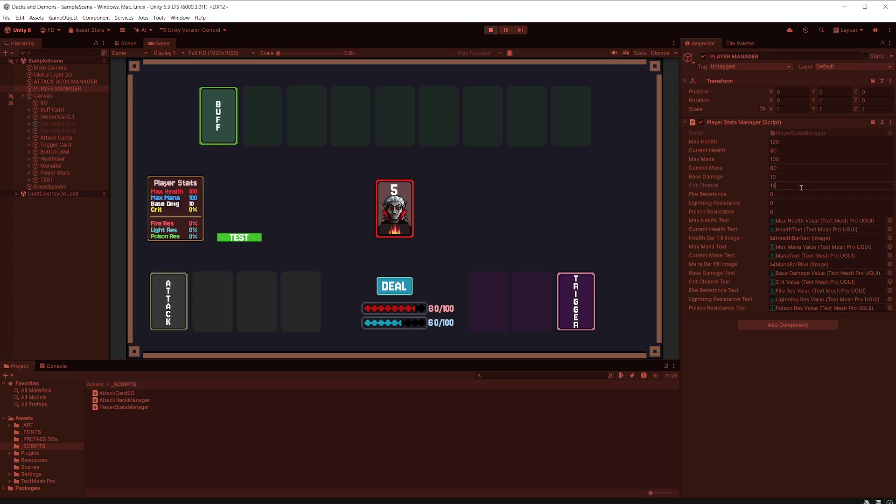
pyautogui.click(788, 195)
pyautogui.write('20')
pyautogui.click(784, 203)
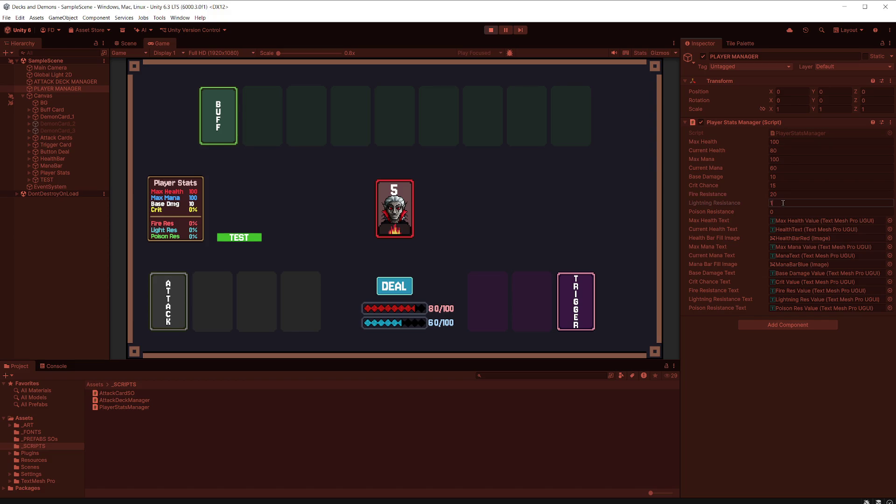
pyautogui.write('100')
pyautogui.click(784, 213)
pyautogui.write('33')
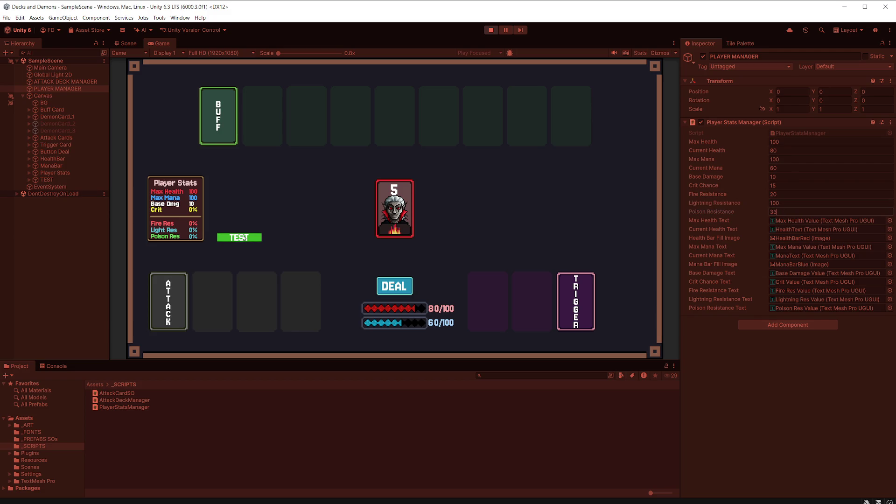
pyautogui.click(243, 238)
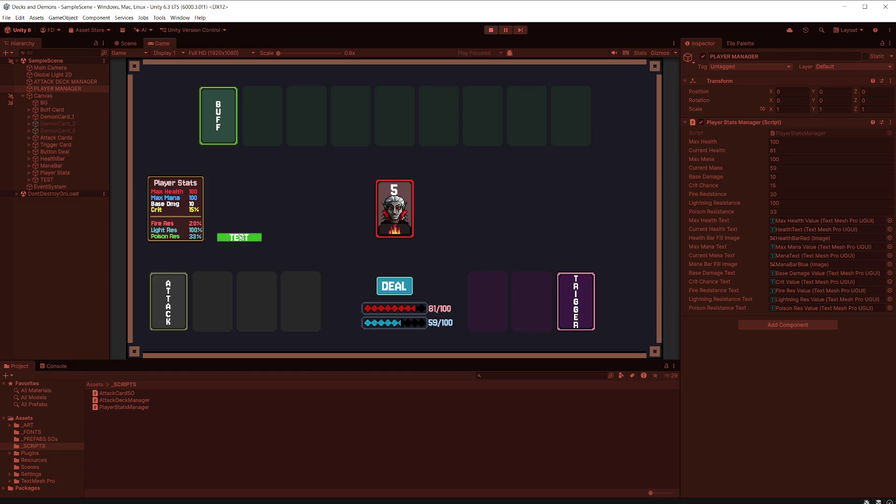
pyautogui.hotkey('ctrl', '1')
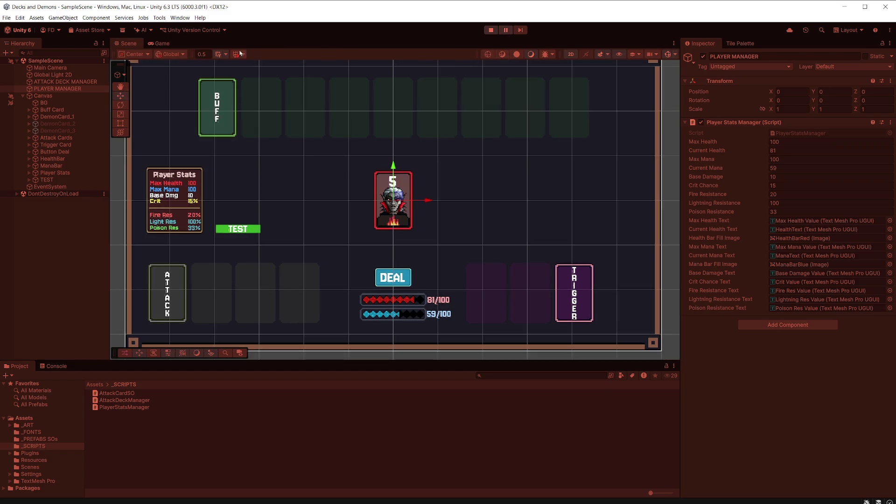
# Show the Game view set to Play Maximized, try 1.5x scale and back to 1x, then restore the layout
pyautogui.click(168, 45)
pyautogui.click(479, 53)
pyautogui.click(483, 70)
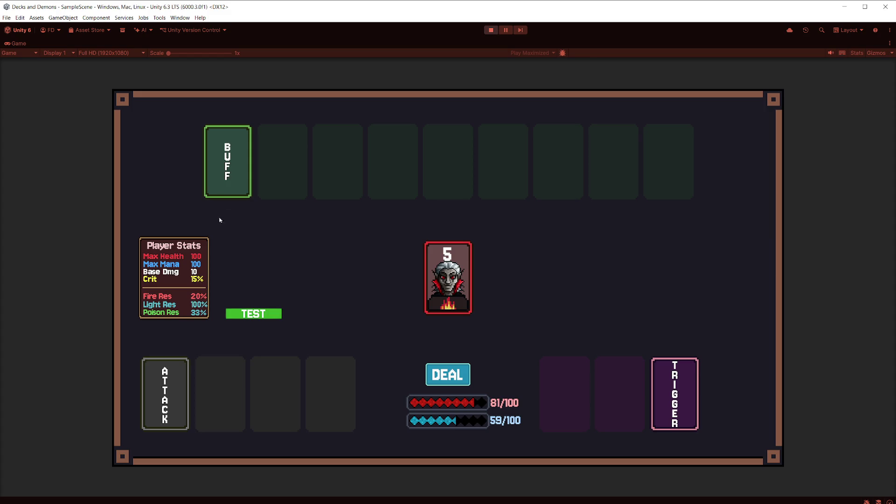
pyautogui.moveTo(170, 55); pyautogui.dragTo(183, 55)
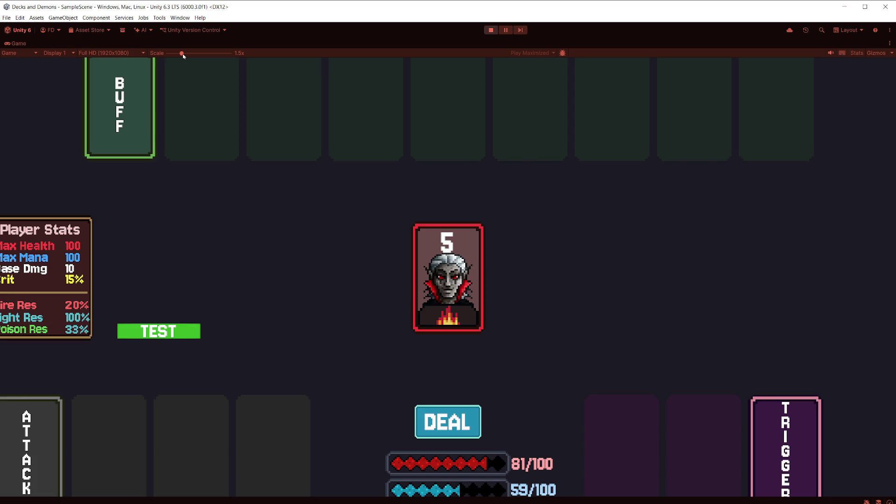
pyautogui.moveTo(183, 55); pyautogui.dragTo(165, 58)
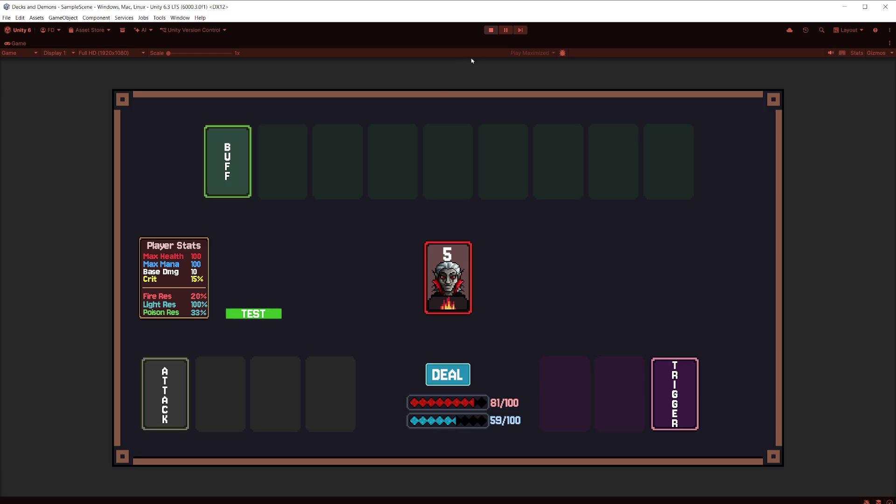
pyautogui.hotkey('shift', 'space')
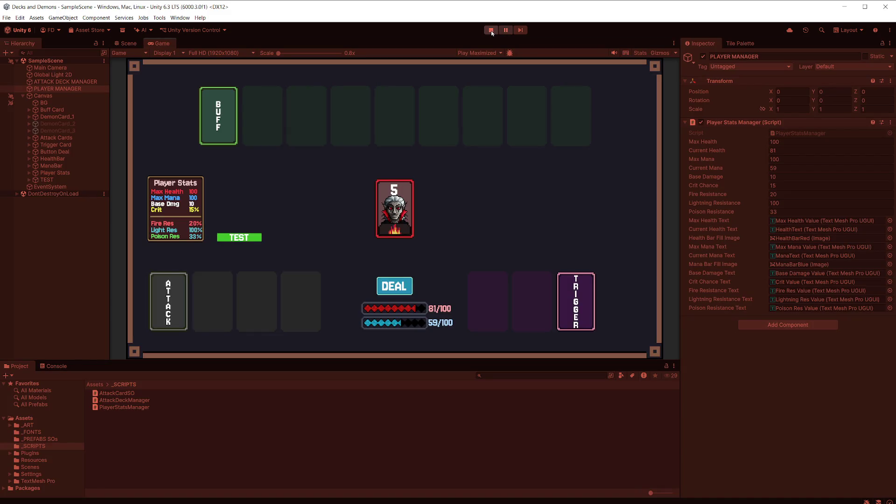
# Switch the Game view to Play Focused and set Lightning Resistance to 99
pyautogui.click(500, 53)
pyautogui.click(483, 61)
pyautogui.click(768, 204)
pyautogui.write('99')
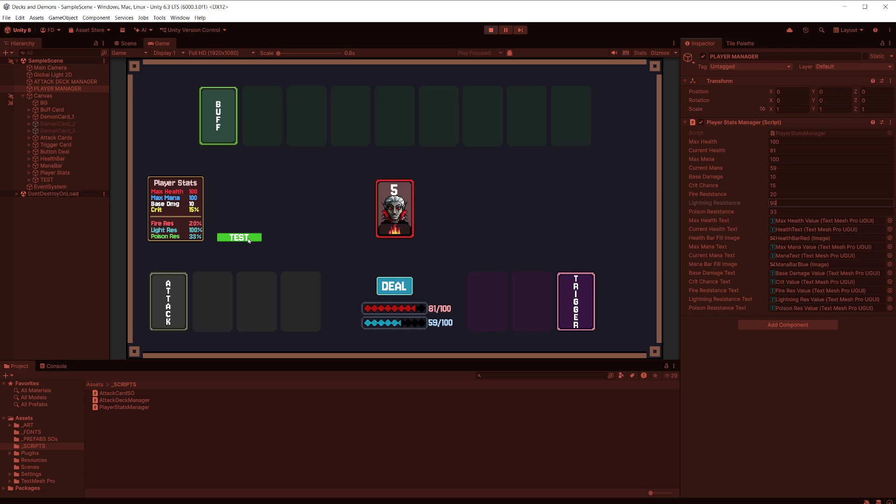
pyautogui.click(249, 240)
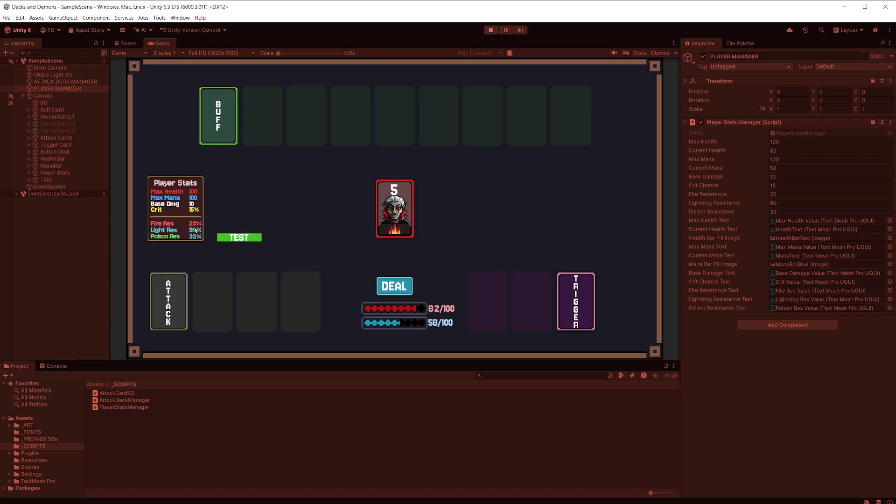
# Expand Player Stats and inspect the Fire Resist, Fire Res Value and Max Health Value text objects
pyautogui.keyDown('alt'); pyautogui.click(30, 172); pyautogui.keyUp('alt')
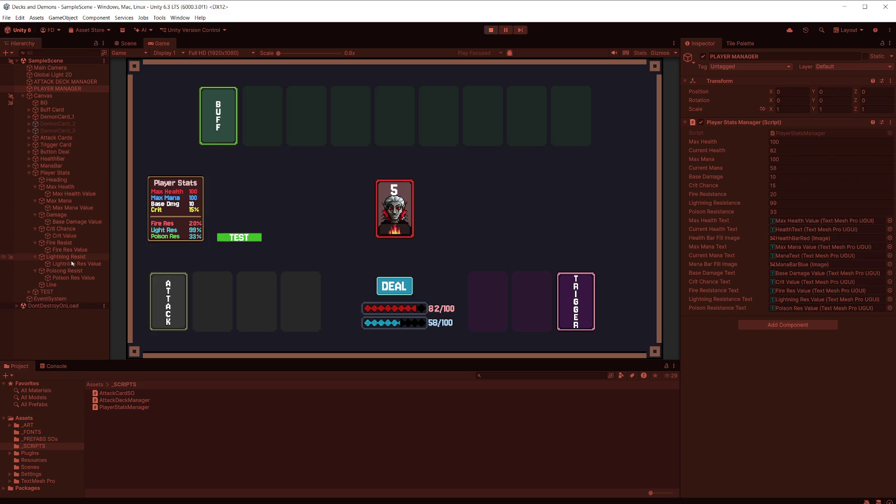
pyautogui.click(69, 242)
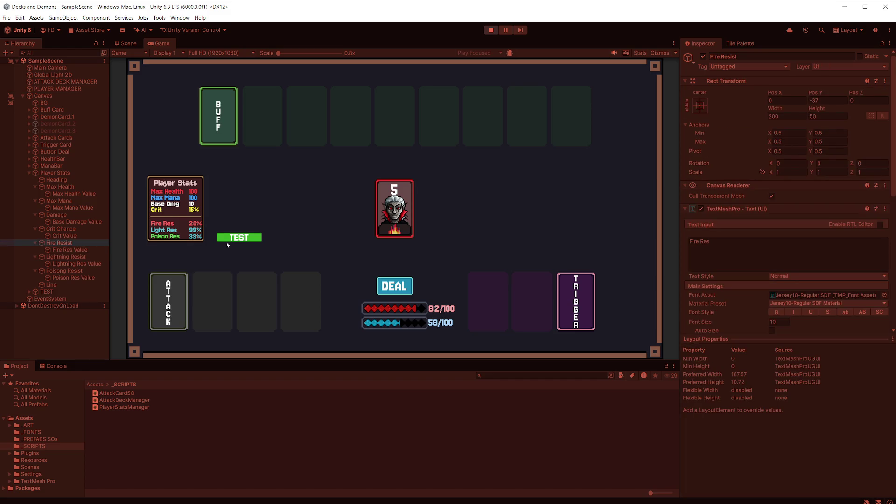
pyautogui.click(91, 253)
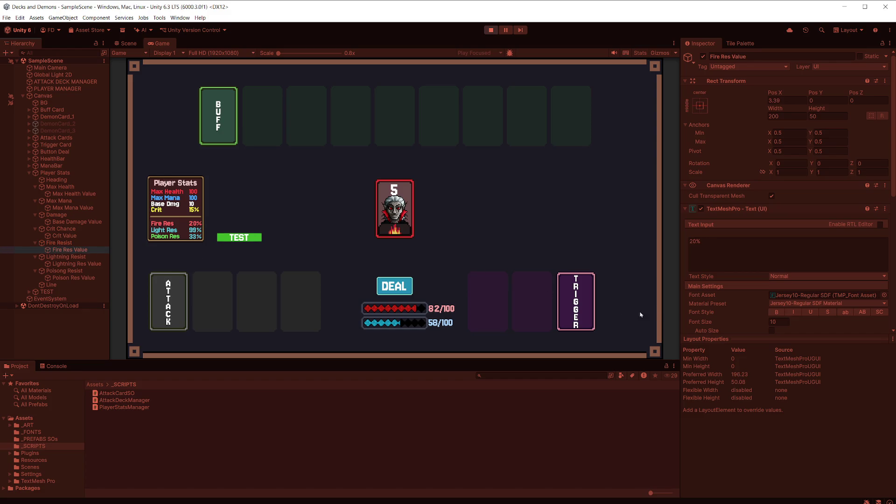
pyautogui.click(73, 196)
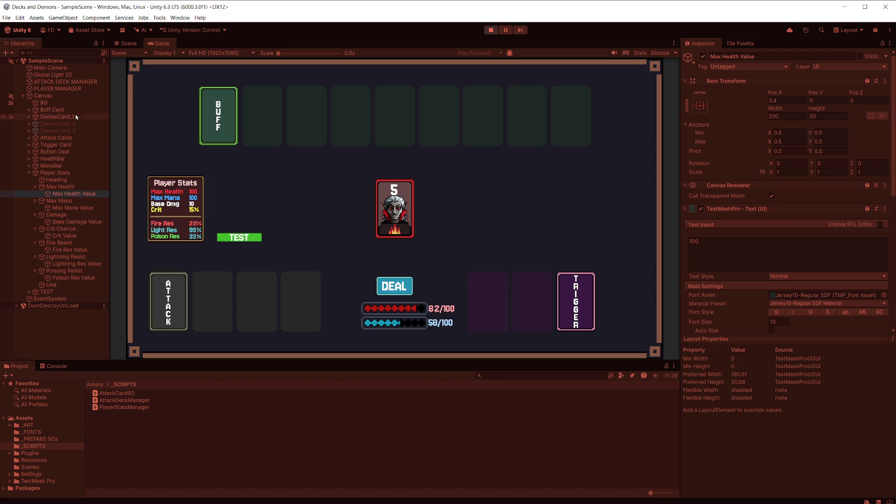
pyautogui.click(75, 89)
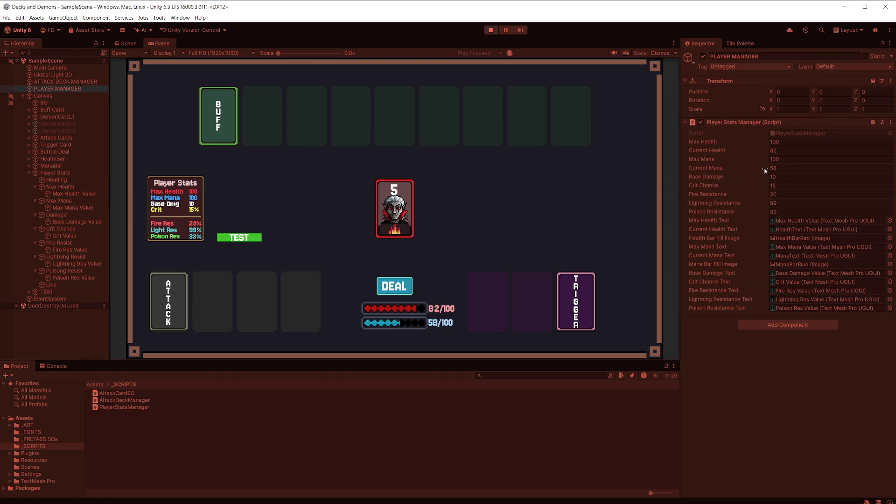
# Set Max Health to 99 and enlarge the Game view around the demon card
pyautogui.click(788, 143)
pyautogui.write('99')
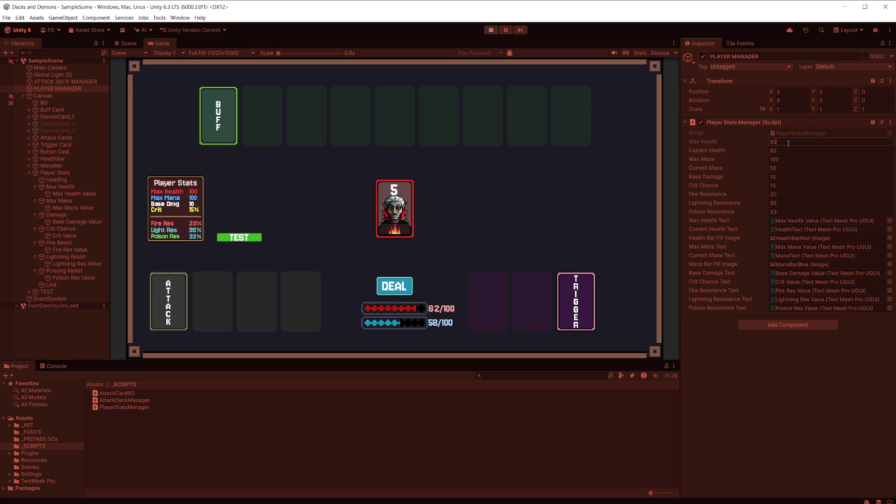
pyautogui.click(253, 237)
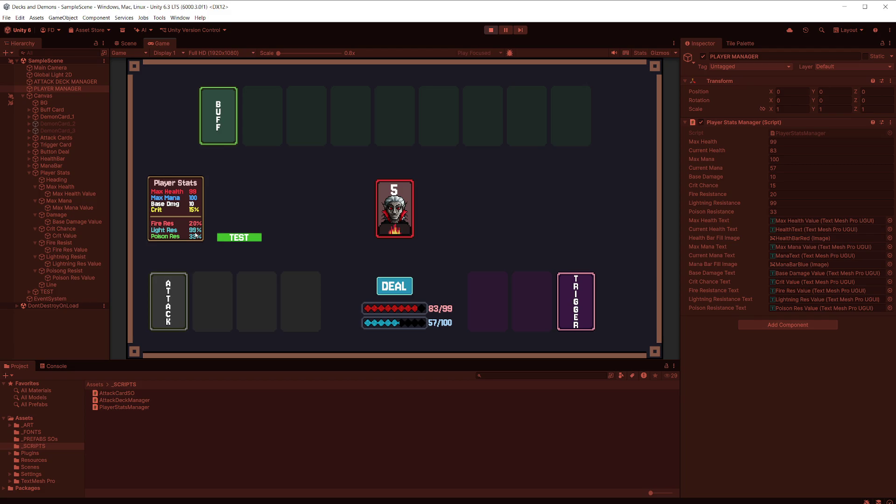
pyautogui.moveTo(279, 52); pyautogui.dragTo(293, 54)
# Zoom around the Scene view, then stop Play mode
pyautogui.click(128, 43)
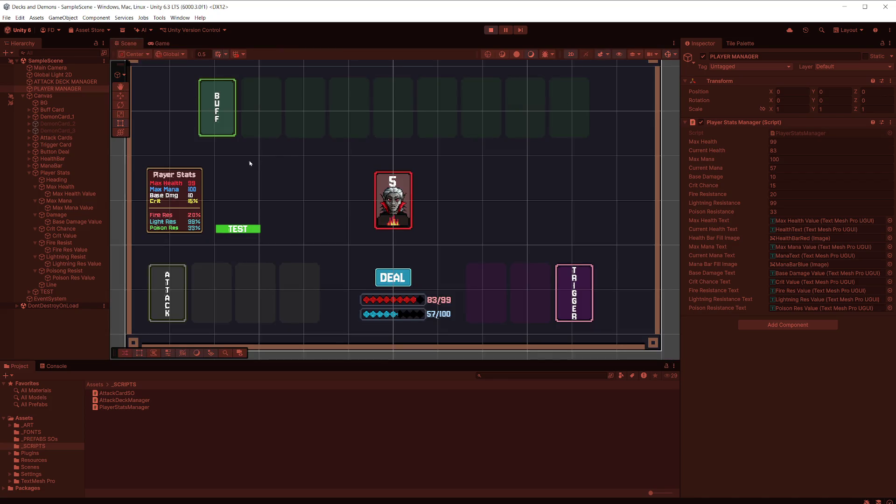
pyautogui.scroll(10, 280, 187)
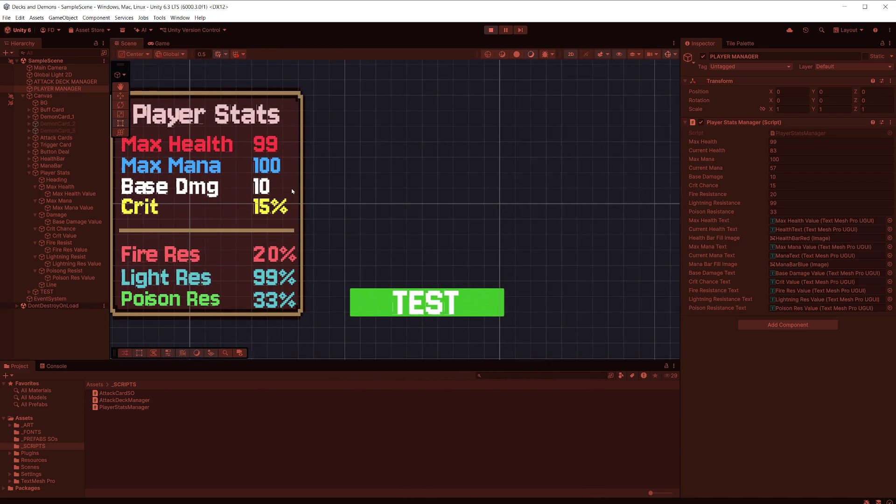
pyautogui.scroll(2, 293, 192)
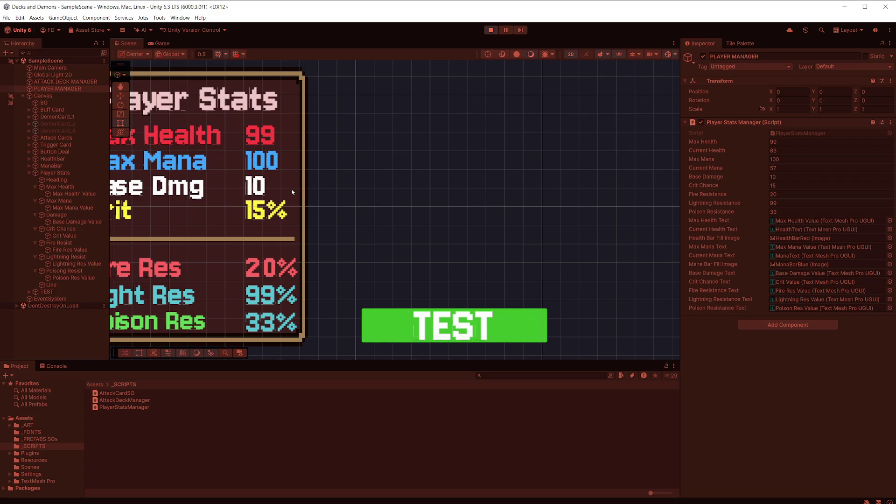
pyautogui.scroll(-5, 293, 192)
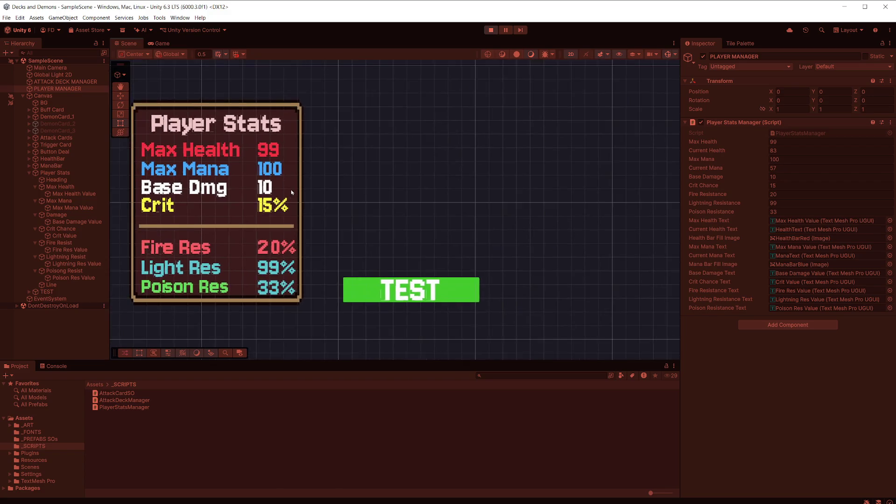
pyautogui.scroll(-3, 292, 194)
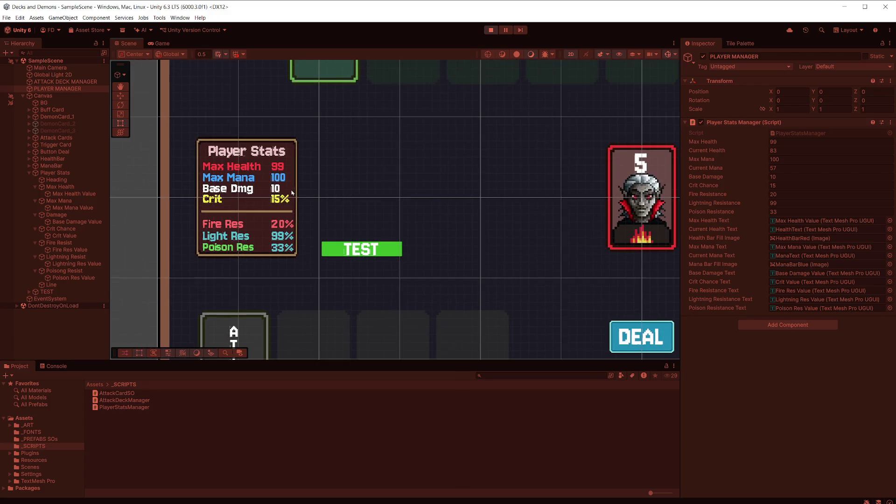
pyautogui.hotkey('ctrl', 'p')
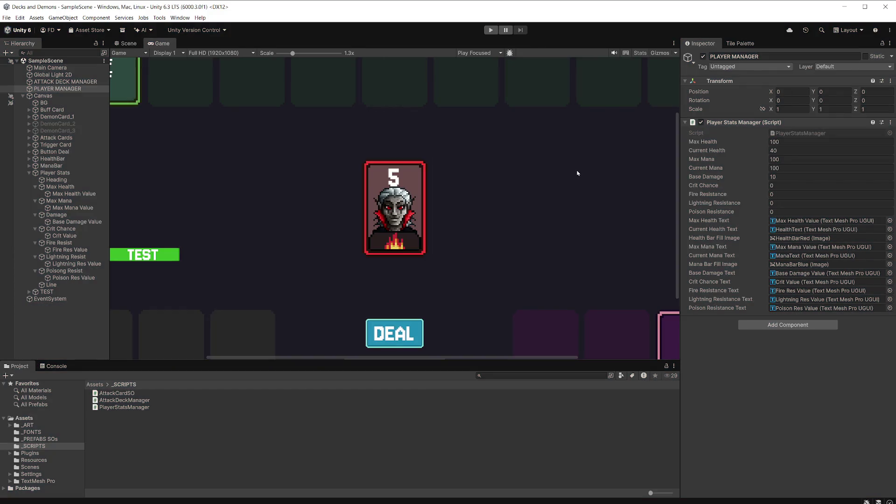
# Scale the Game view down to 0.8x, start Play and deal a new hand of attack cards
pyautogui.scroll(-3, 340, 162)
pyautogui.scroll(-1, 279, 150)
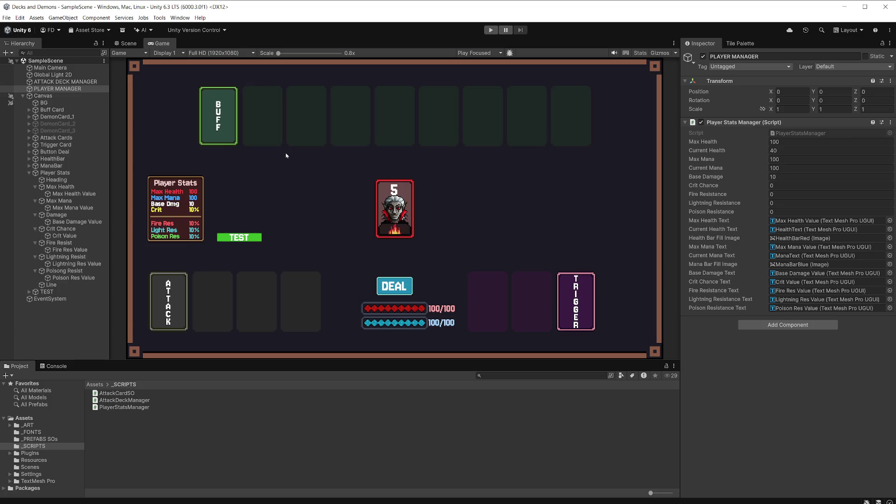
pyautogui.click(492, 32)
pyautogui.click(404, 288)
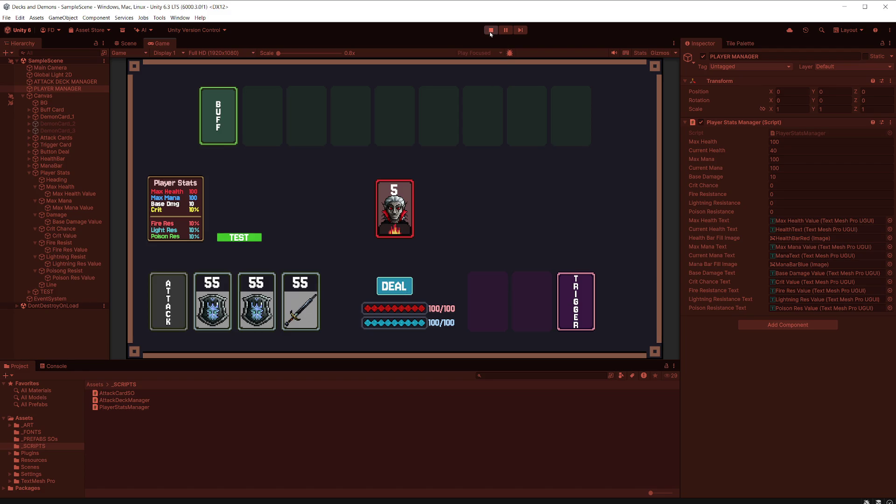
# Apply the TEST effect four times, stop Play, and collapse Player Stats in the Hierarchy
pyautogui.click(252, 239)
pyautogui.click(252, 239)
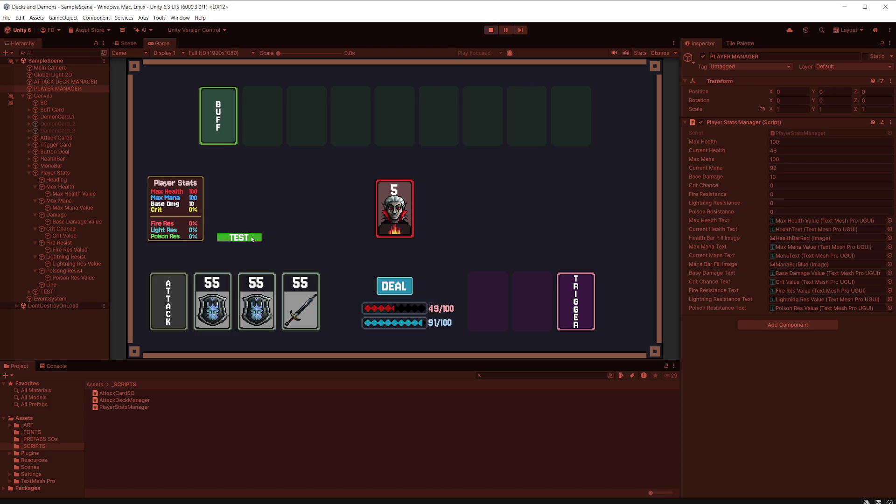
pyautogui.click(252, 239)
pyautogui.click(253, 239)
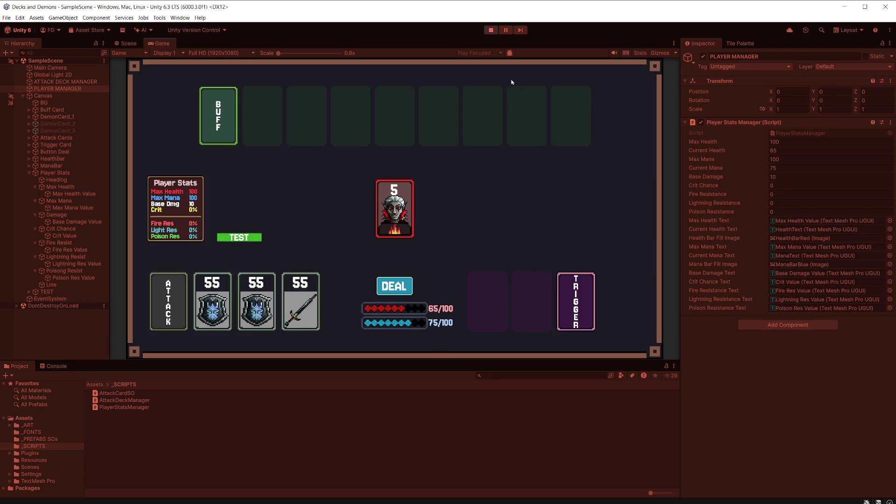
pyautogui.click(490, 32)
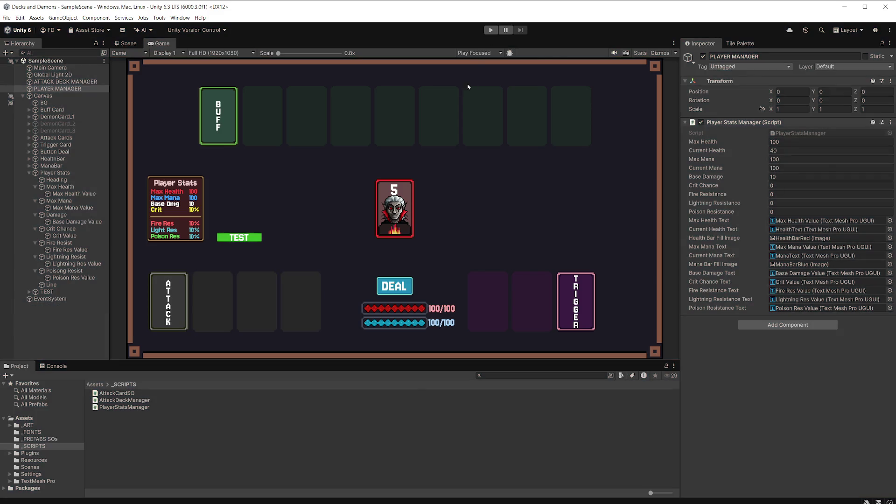
pyautogui.click(29, 172)
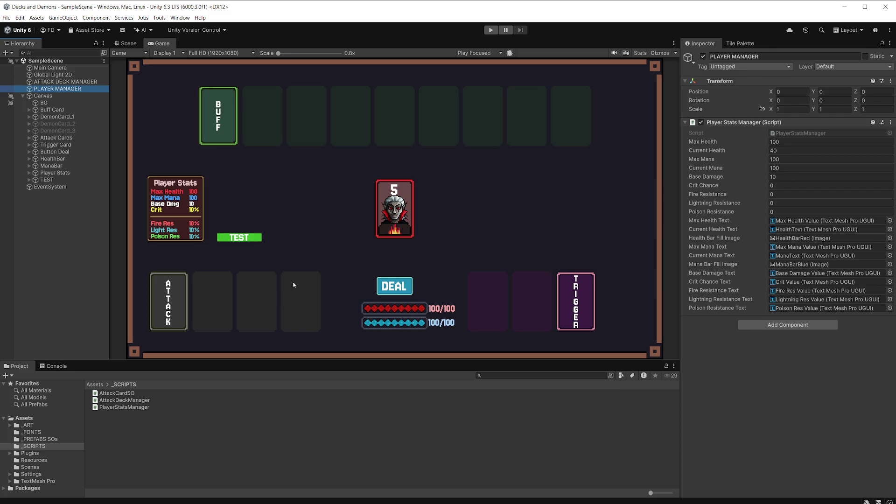
# Open AttackDeckManager.cs in Visual Studio Code, scroll through DealNewHand, and return to Unity
pyautogui.doubleClick(125, 401)
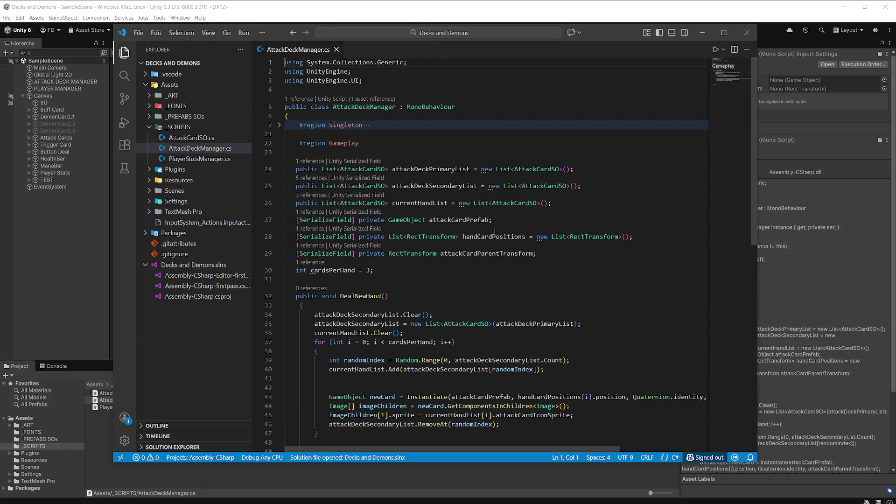
pyautogui.scroll(-5, 495, 252)
pyautogui.scroll(2, 495, 252)
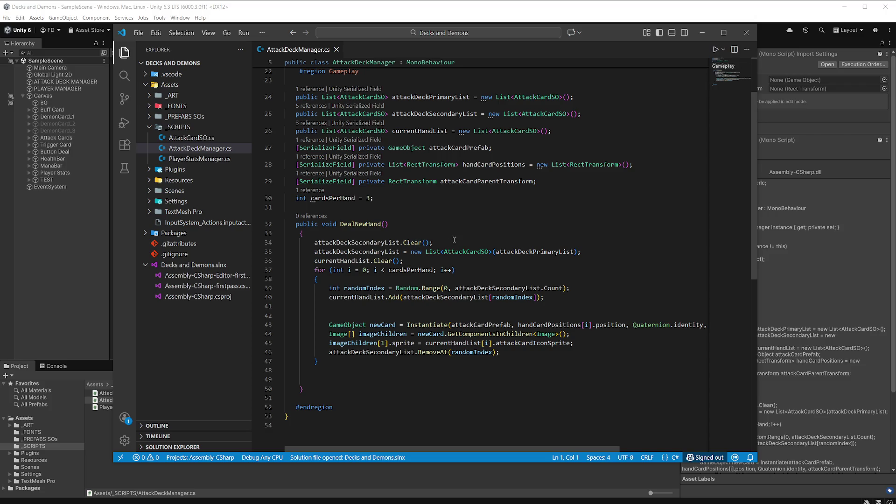
pyautogui.scroll(-2, 454, 240)
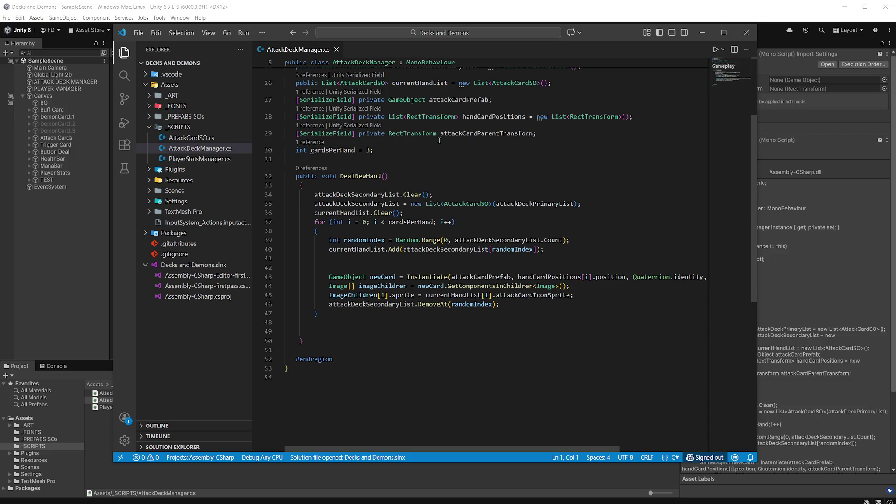
pyautogui.click(348, 24)
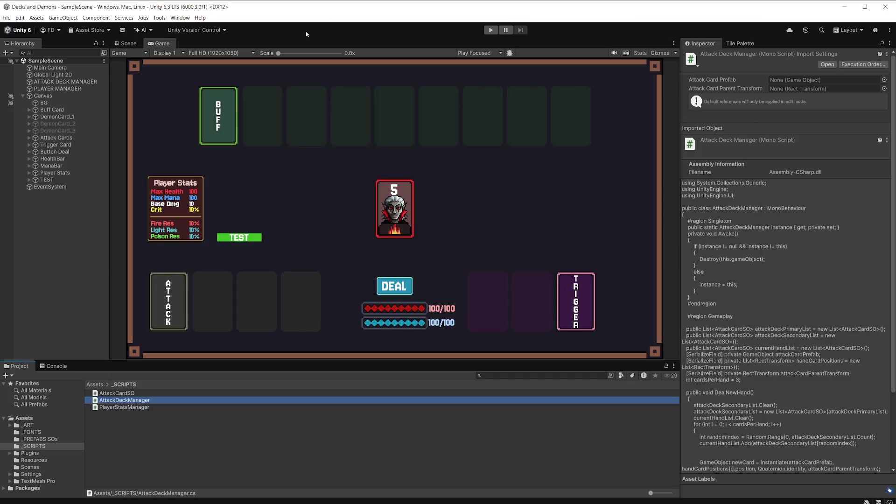
# Drag ATTACK CARD PREFAB from _PREFABS SOs into the Hierarchy and expand its children
pyautogui.click(53, 439)
pyautogui.click(148, 394)
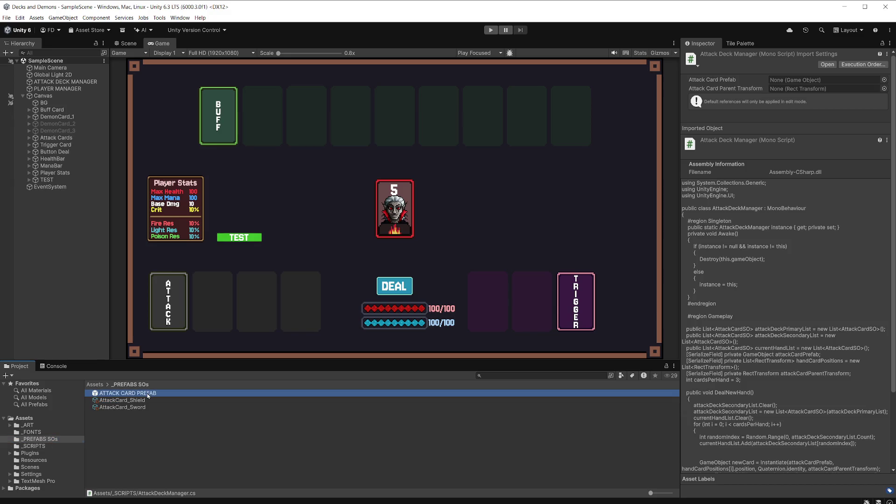
pyautogui.moveTo(148, 394); pyautogui.dragTo(93, 290)
pyautogui.scroll(-2, 781, 217)
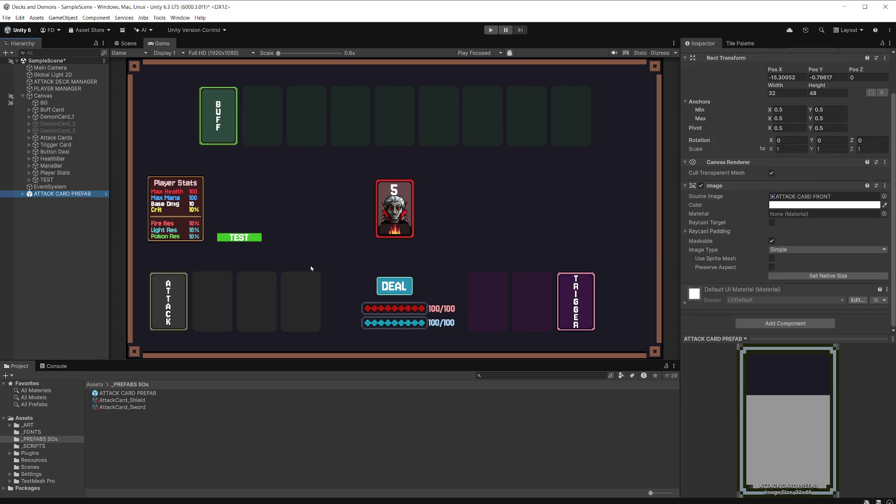
pyautogui.click(23, 194)
# Rename the instance BASE CARD PREFAB, save the scene, then undo back to ATTACK CARD PREFAB
pyautogui.press('F2')
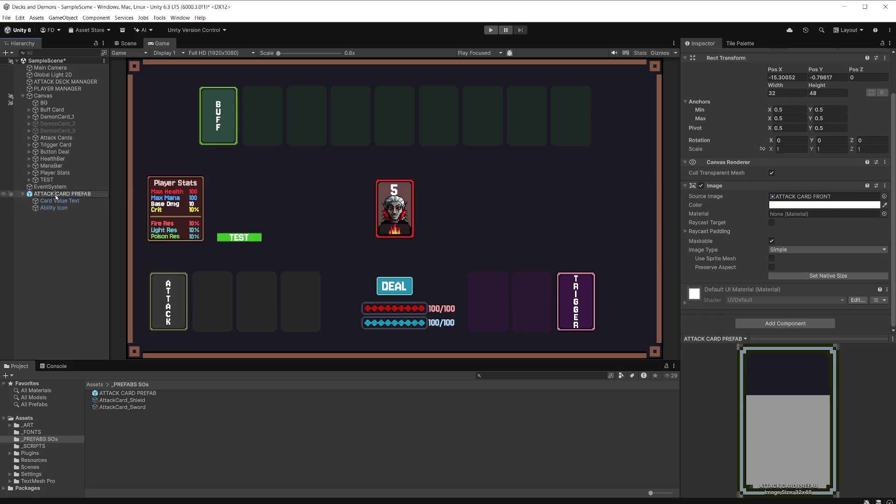
pyautogui.moveTo(56, 194); pyautogui.dragTo(33, 197)
pyautogui.write('BASE')
pyautogui.press('Return')
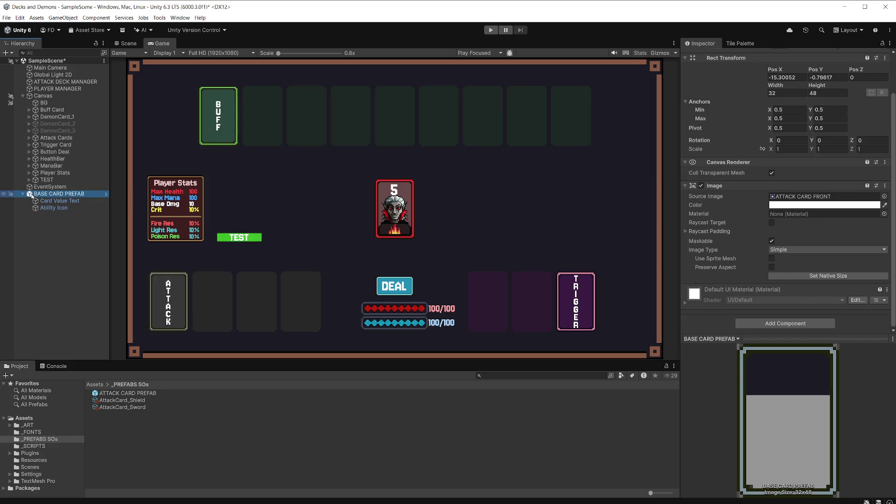
pyautogui.hotkey('ctrl', 's')
pyautogui.click(46, 195)
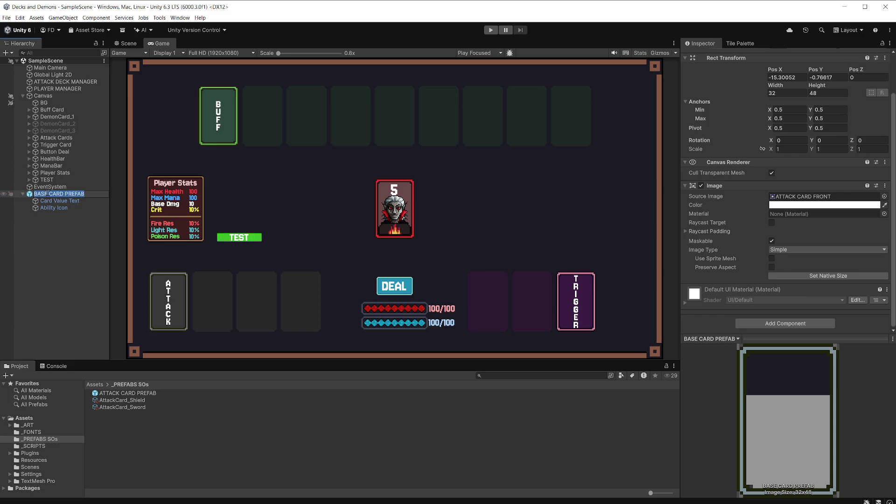
pyautogui.press('Return')
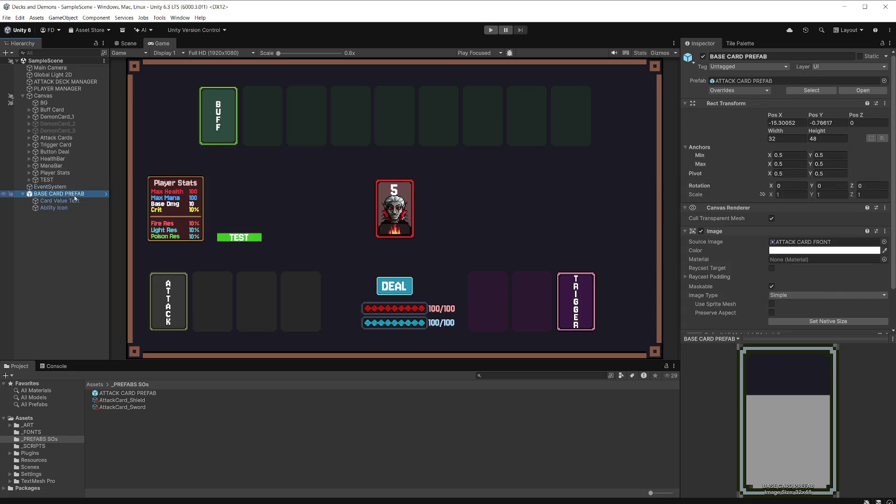
pyautogui.hotkey('ctrl', 'z')
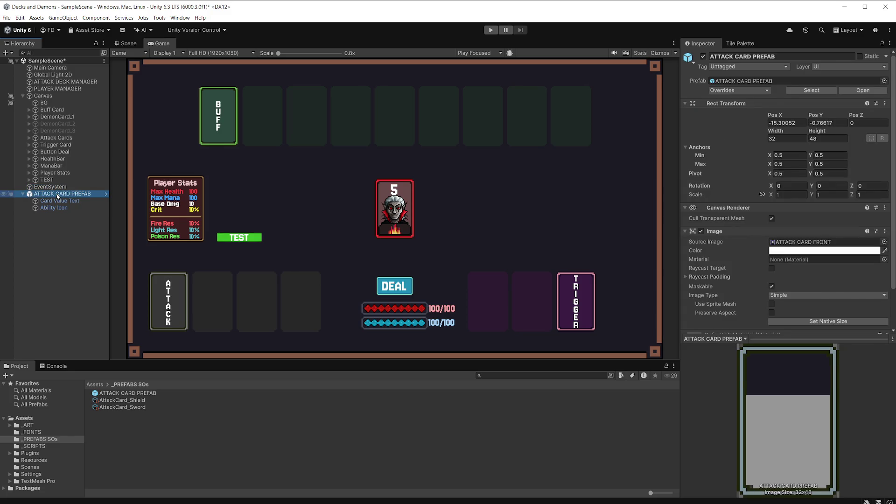
# Open the _SCRIPTS folder and bring up its asset creation options
pyautogui.scroll(-2, 800, 234)
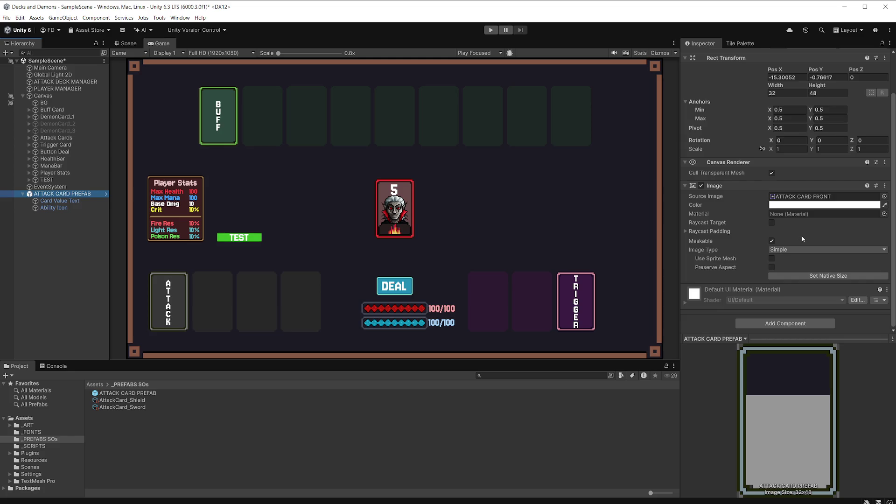
pyautogui.scroll(2, 800, 235)
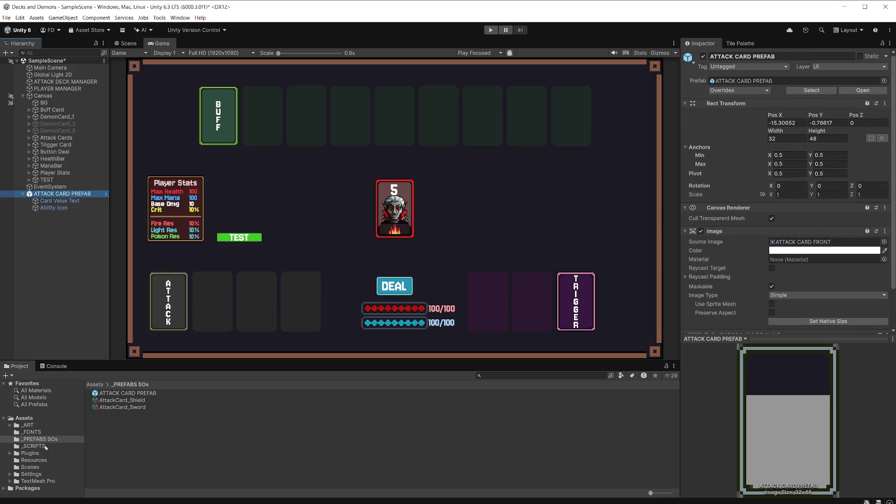
pyautogui.moveTo(46, 447); pyautogui.dragTo(44, 442)
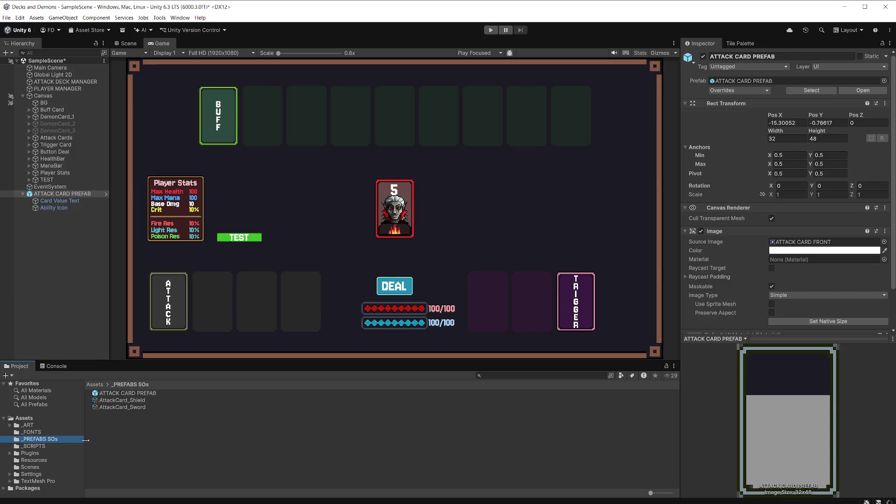
pyautogui.click(49, 447)
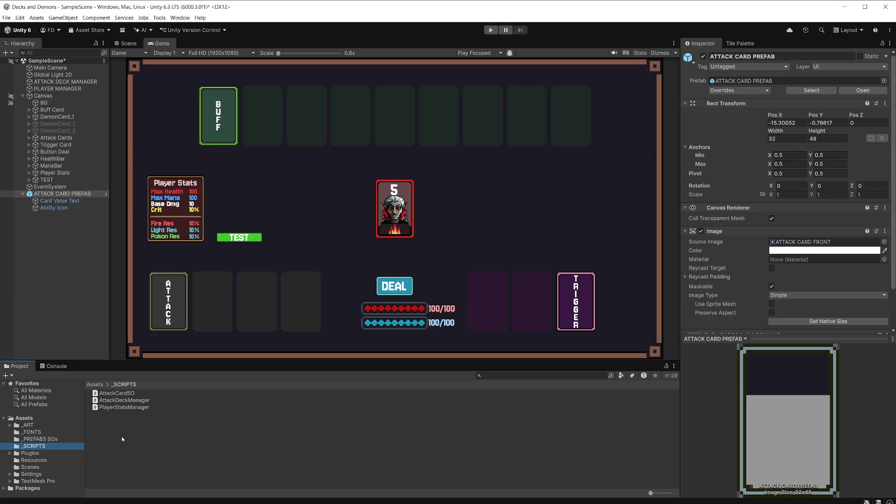
pyautogui.rightClick(123, 439)
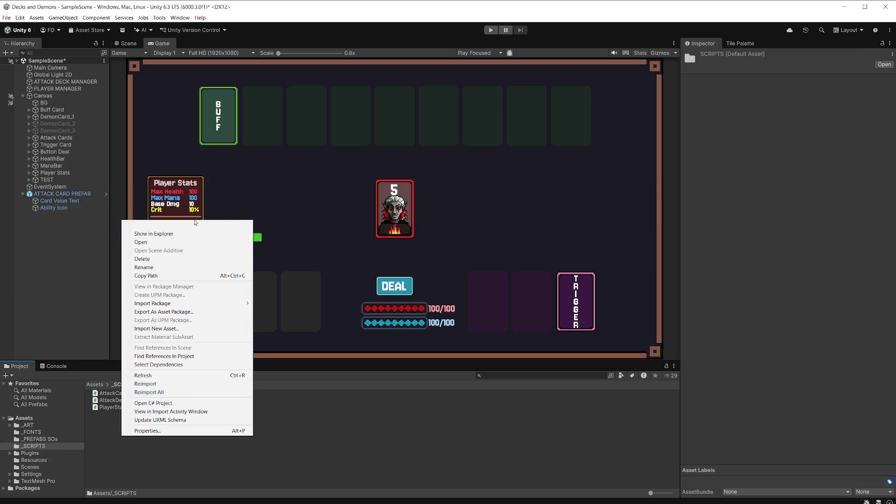
# Create a new MonoBehaviour script named AttackCardScript in _SCRIPTS
pyautogui.moveTo(195, 230)
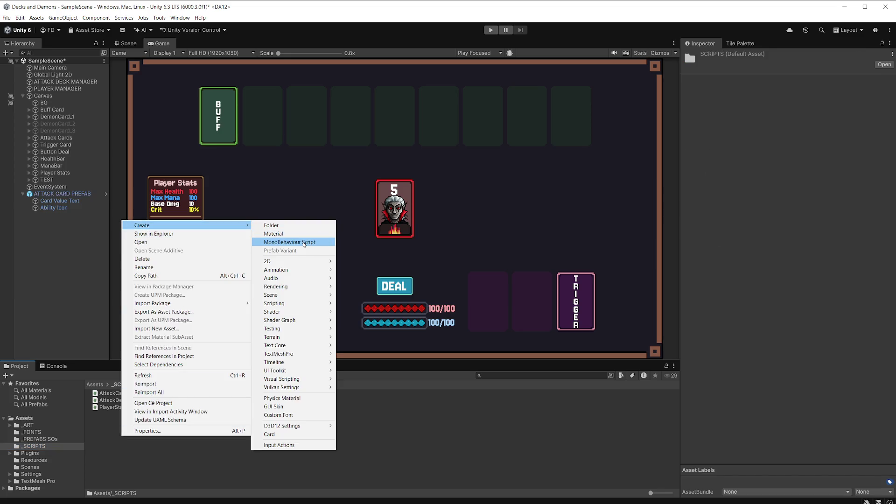
pyautogui.click(301, 241)
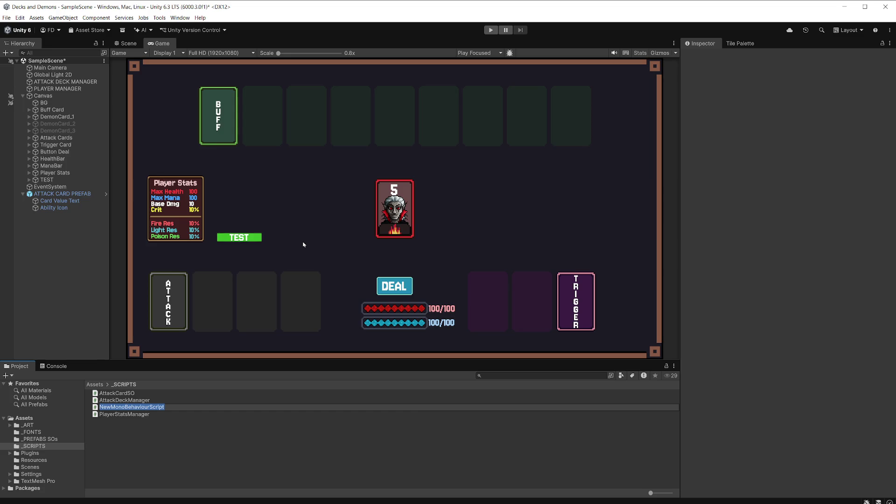
pyautogui.write('Attack')
pyautogui.write('CardSo')
pyautogui.write('ript')
pyautogui.press('Return')
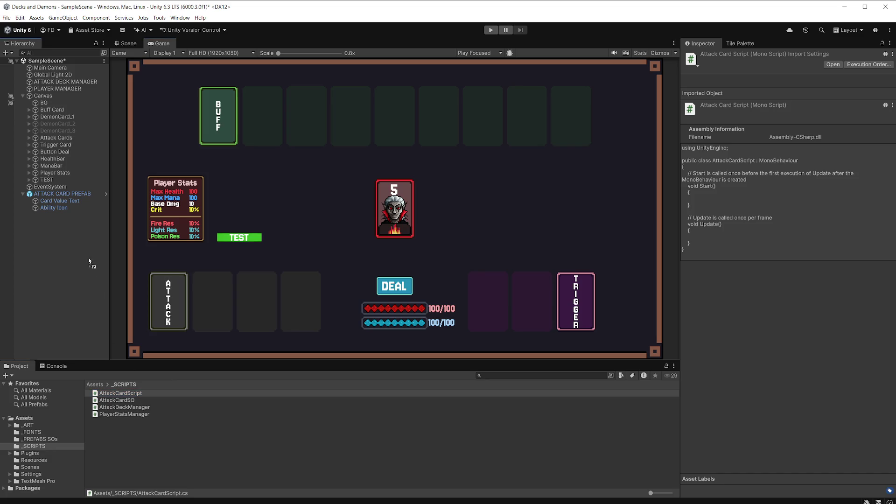
# Select ATTACK CARD PREFAB and open its attached AttackCardScript in Visual Studio Code
pyautogui.click(85, 195)
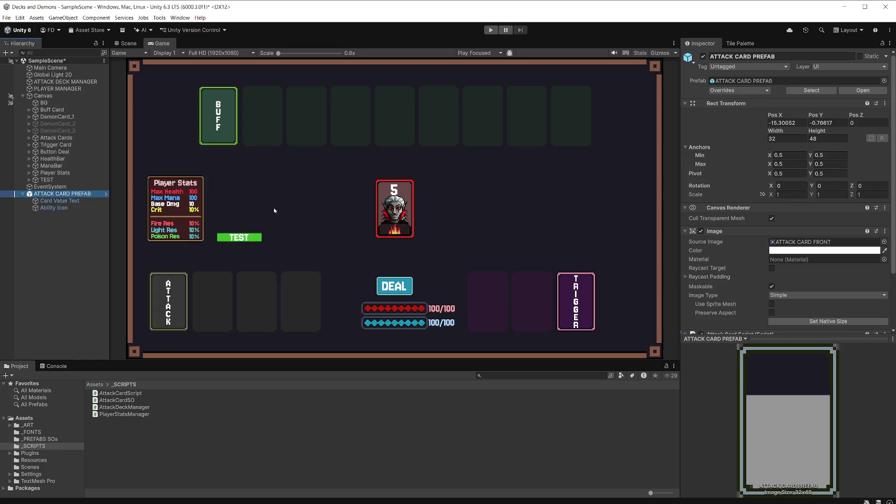
pyautogui.scroll(-3, 789, 233)
pyautogui.click(798, 275)
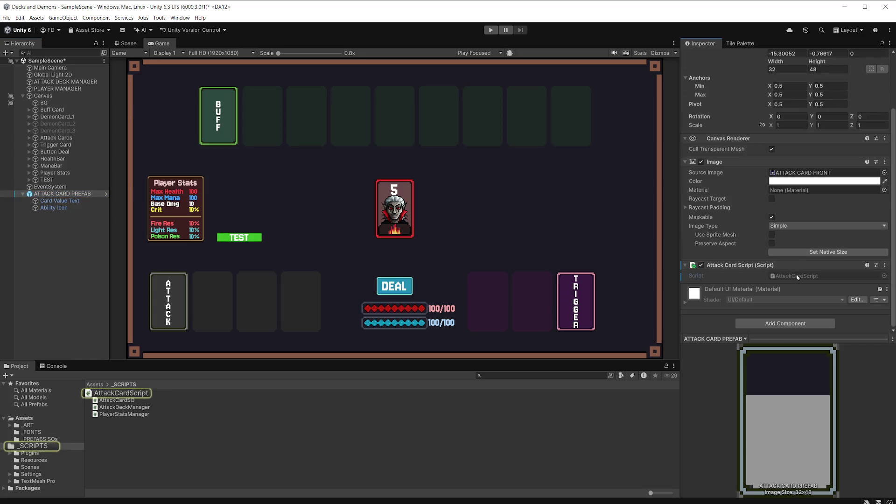
pyautogui.doubleClick(798, 276)
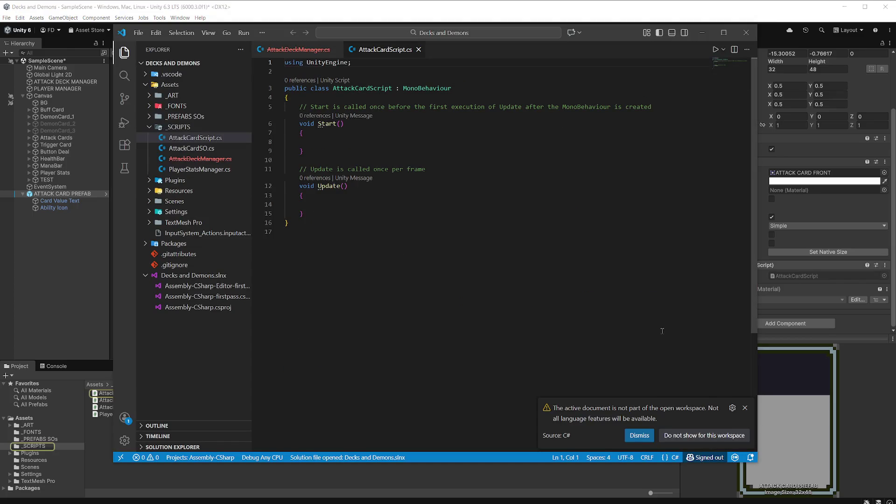
# Close AttackDeckManager.cs and replace the template methods with a public RectTransform rectTransform field
pyautogui.click(640, 435)
pyautogui.click(336, 51)
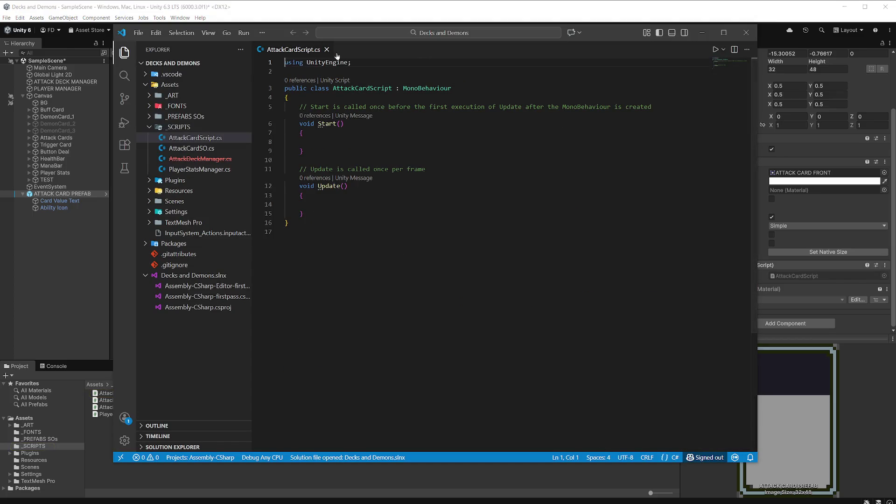
pyautogui.moveTo(299, 107); pyautogui.dragTo(361, 210)
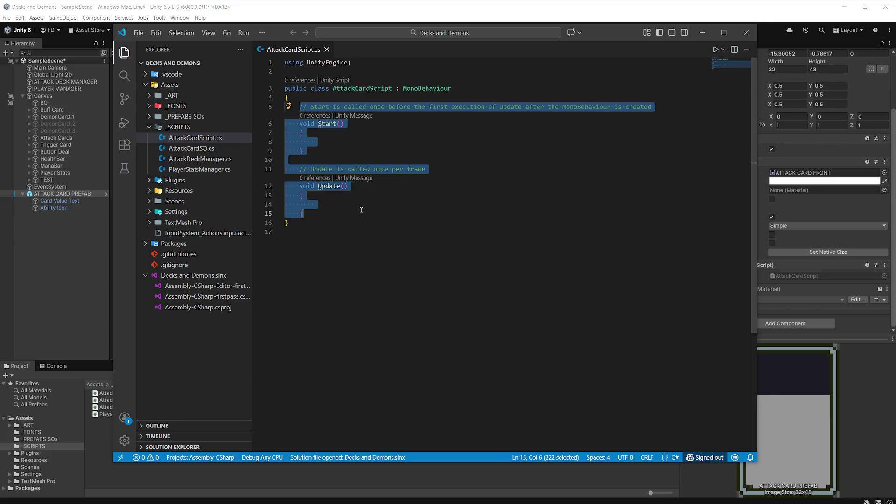
pyautogui.write('public')
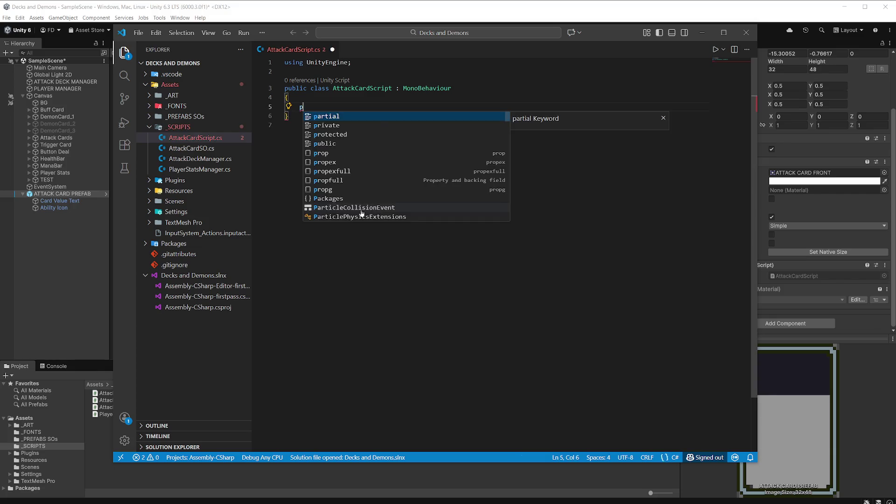
pyautogui.press('Escape')
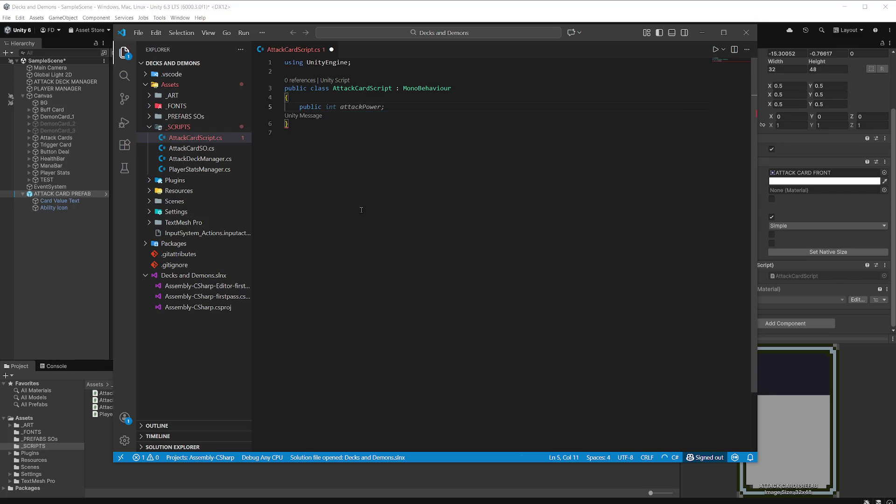
pyautogui.write('RectT')
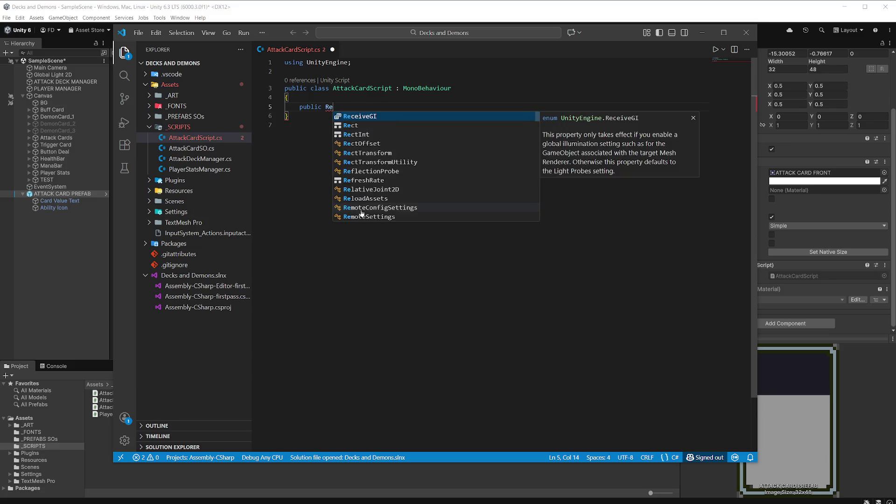
pyautogui.press('Tab')
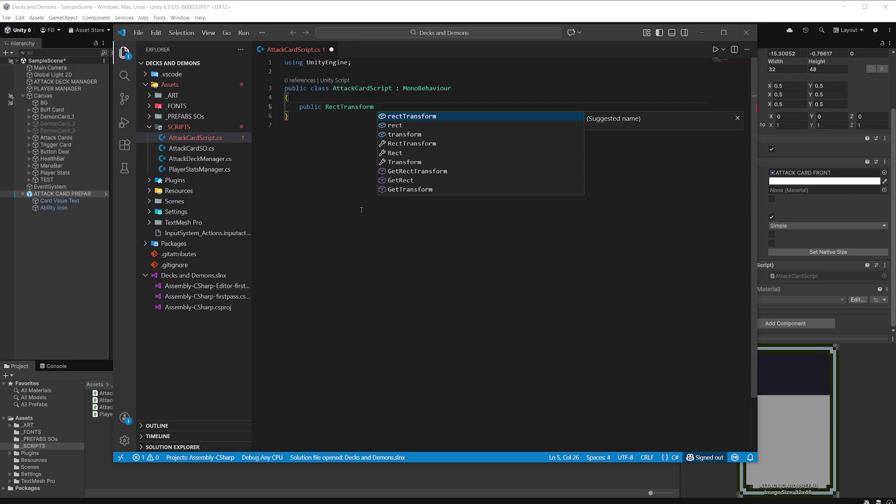
pyautogui.press('Tab')
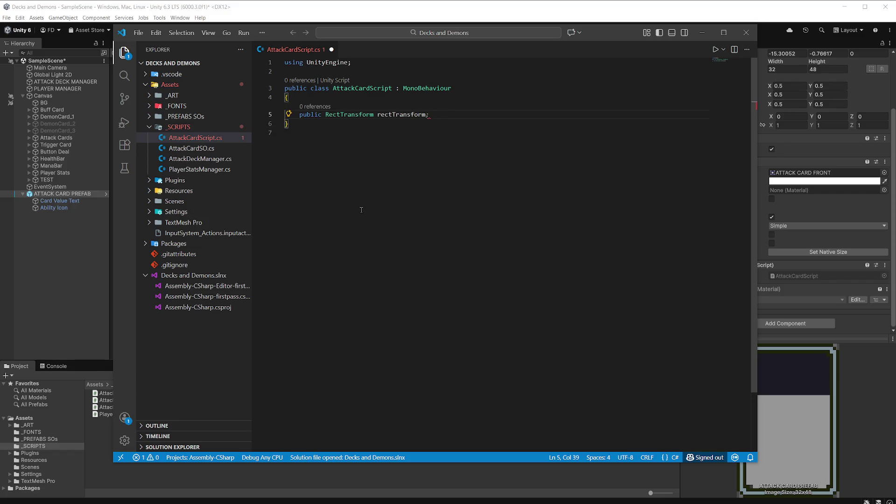
pyautogui.write(';')
# Add a second public RectTransform field named targetRectTransform on line 6 and save the script
pyautogui.hotkey('shift', 'alt', 'Down')
pyautogui.hotkey('ctrl', 'BackSpace')
pyautogui.hotkey('ctrl', 'BackSpace')
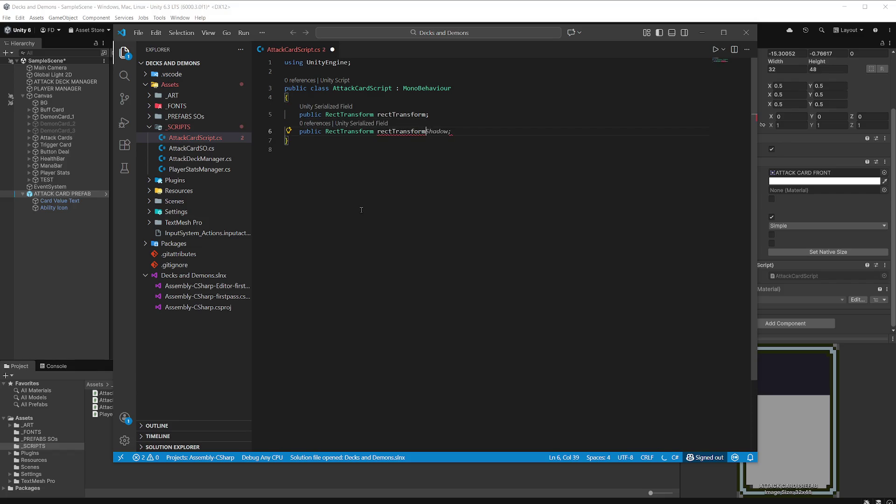
pyautogui.write('r')
pyautogui.press('BackSpace')
pyautogui.write('ta')
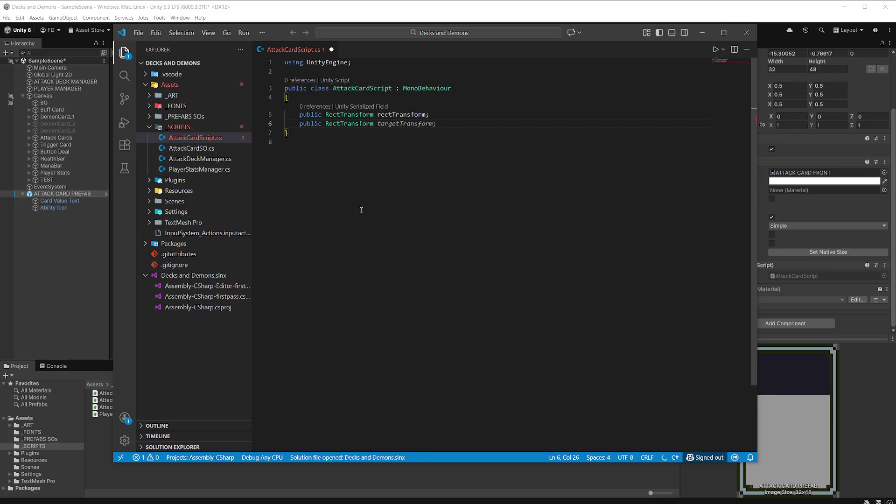
pyautogui.write('rg')
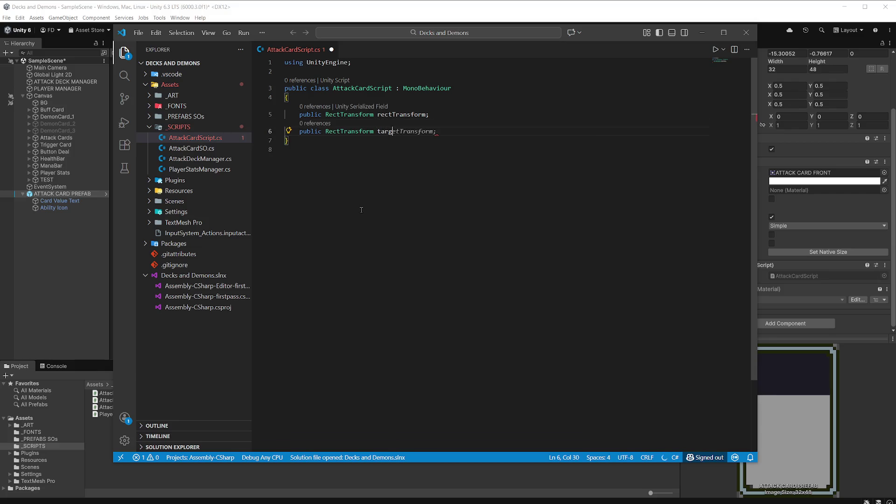
pyautogui.write('etTR')
pyautogui.press('BackSpace')
pyautogui.press('BackSpace')
pyautogui.write('Rect')
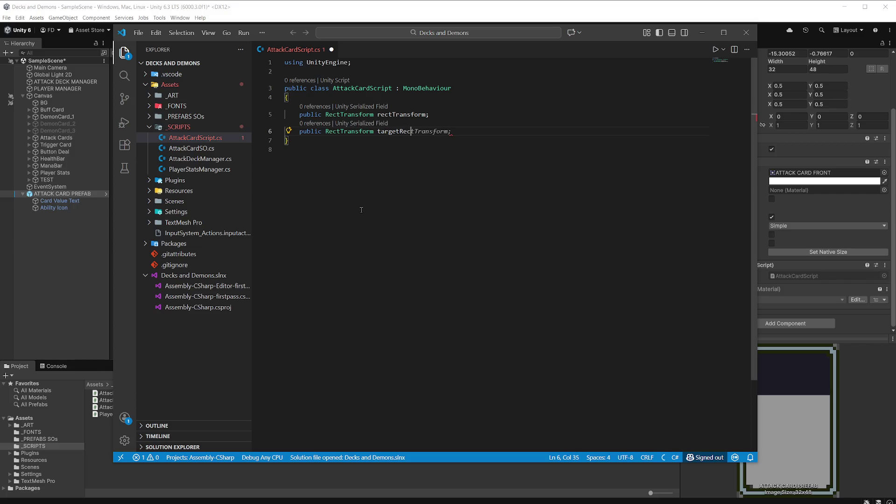
pyautogui.press('Tab')
pyautogui.hotkey('ctrl', 's')
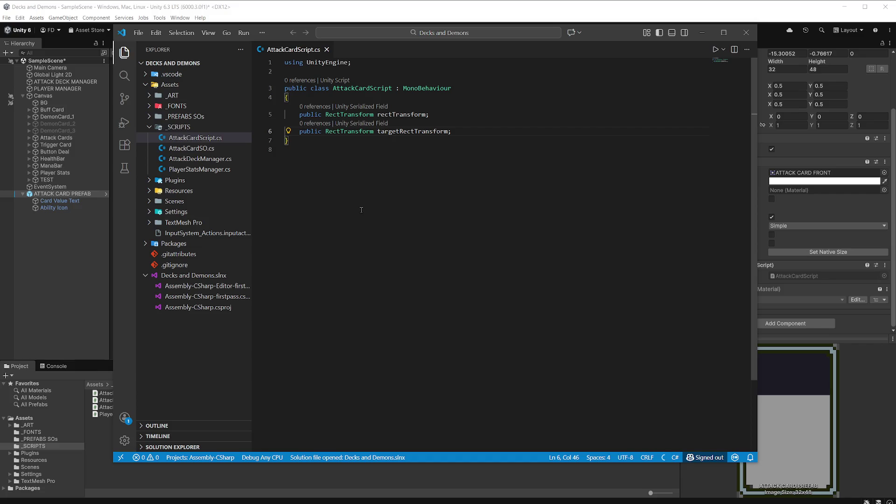
pyautogui.press('Return')
pyautogui.press('Return')
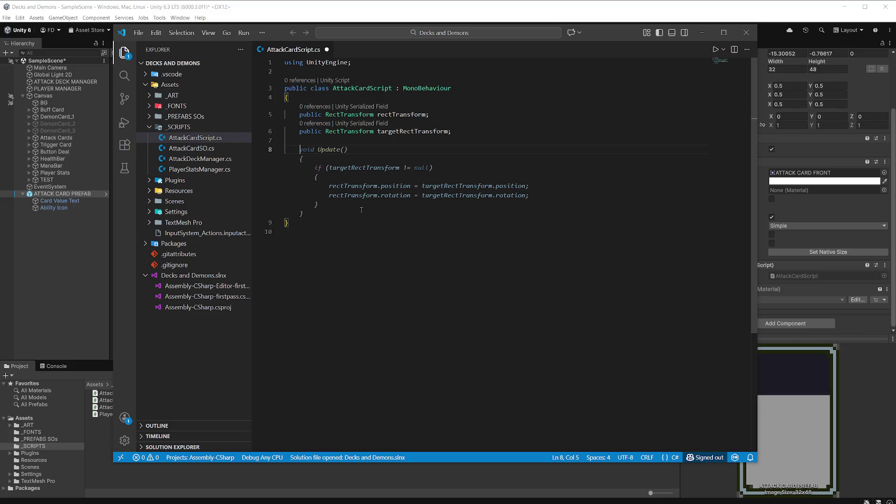
# Add the suggested public void MoveToTargetPosition method below the fields
pyautogui.write('publ')
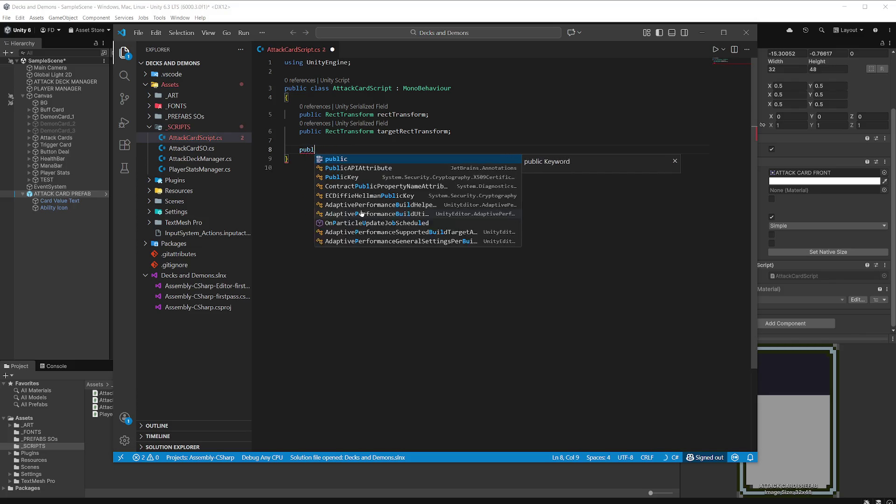
pyautogui.write('ic void')
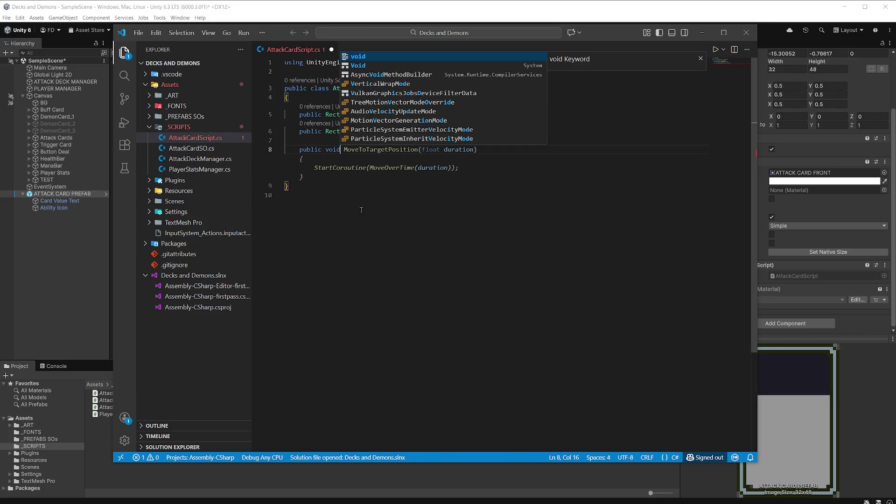
pyautogui.press('Escape')
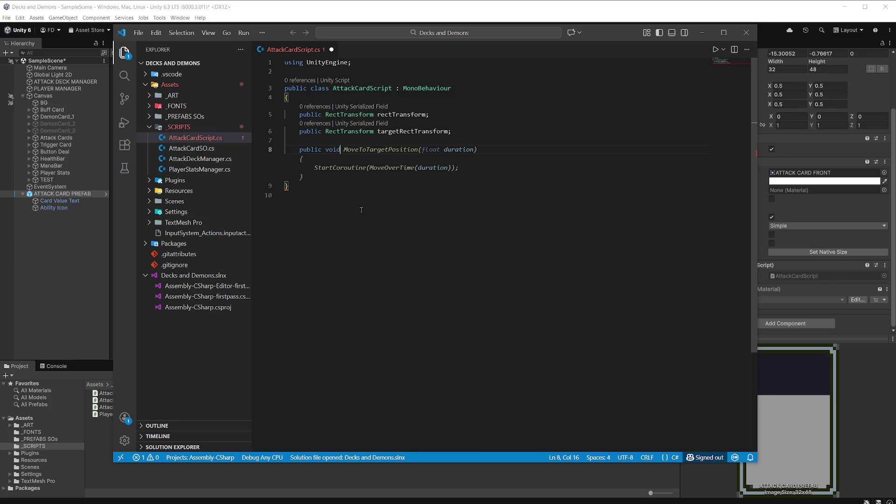
pyautogui.write(' Move')
pyautogui.press('Tab')
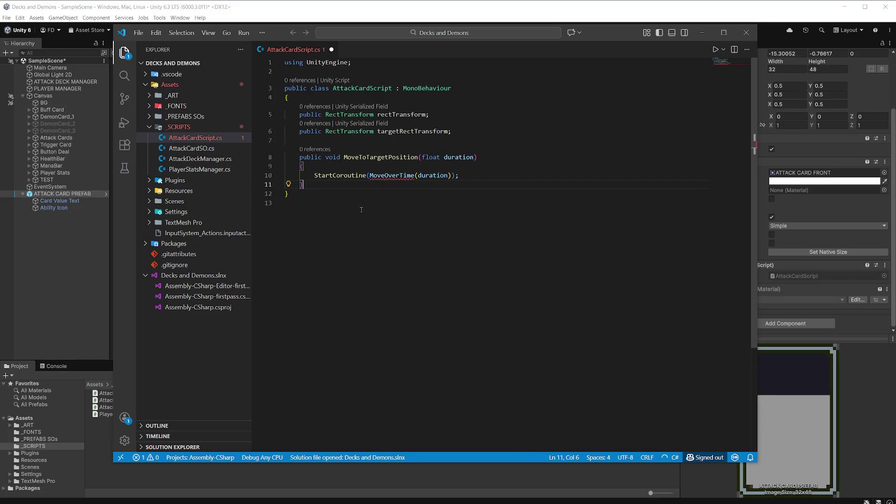
# Make targetRectTransform private and replace the float duration parameter with RectTransform targetRect
pyautogui.moveTo(474, 157); pyautogui.dragTo(422, 157)
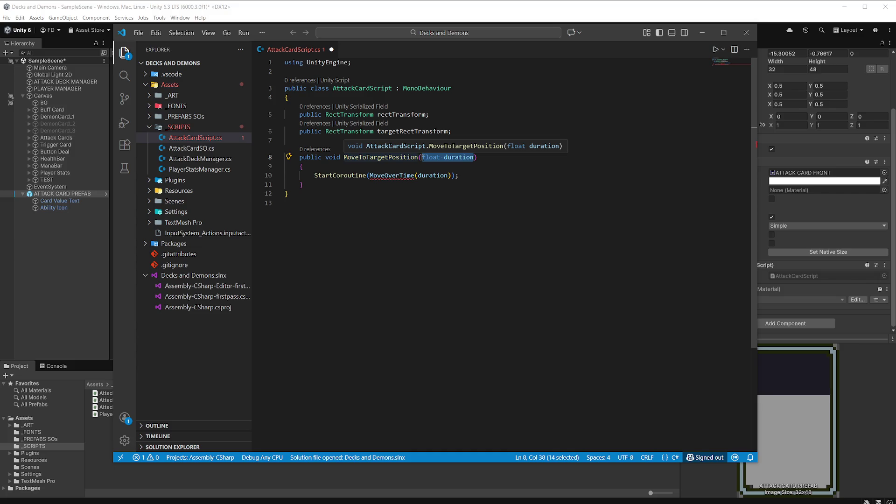
pyautogui.moveTo(322, 132); pyautogui.dragTo(300, 132)
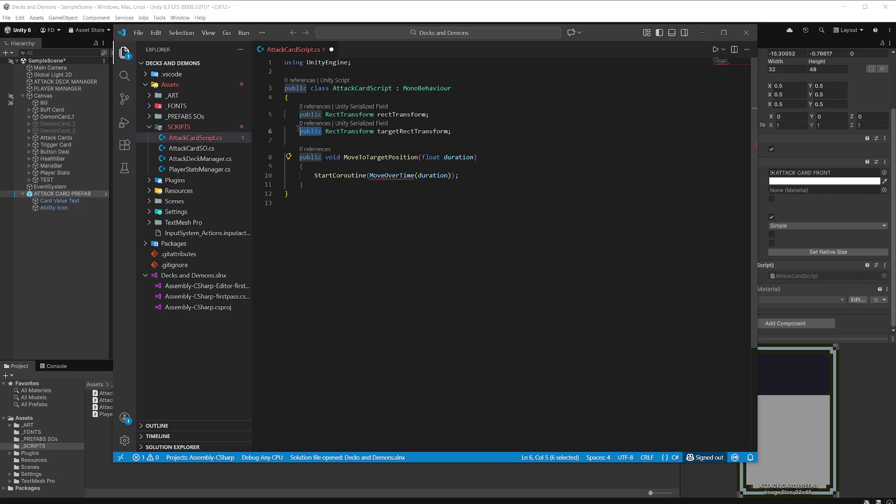
pyautogui.write('private')
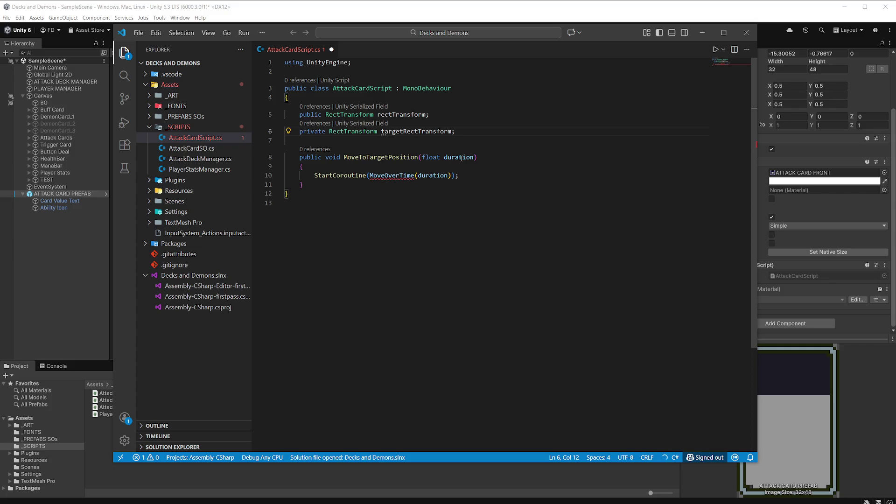
pyautogui.doubleClick(461, 157)
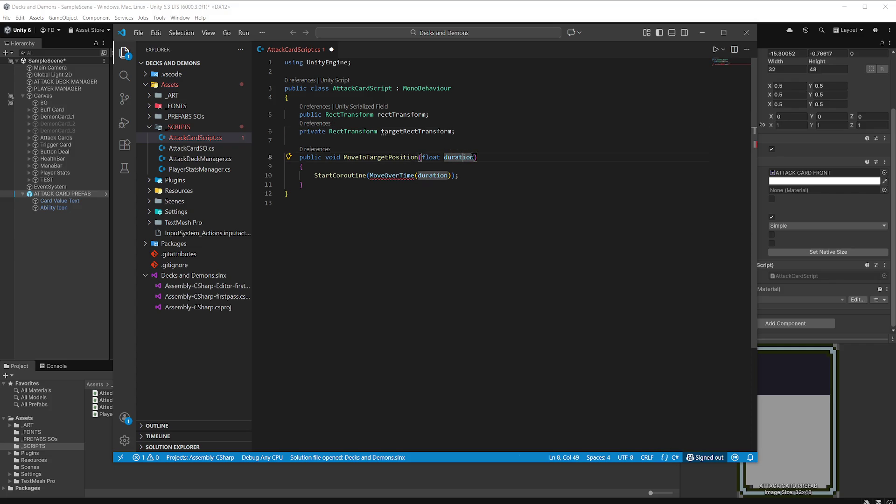
pyautogui.moveTo(474, 157)
pyautogui.mouseDown()
pyautogui.moveTo(411, 156)
pyautogui.moveTo(422, 157)
pyautogui.mouseUp()
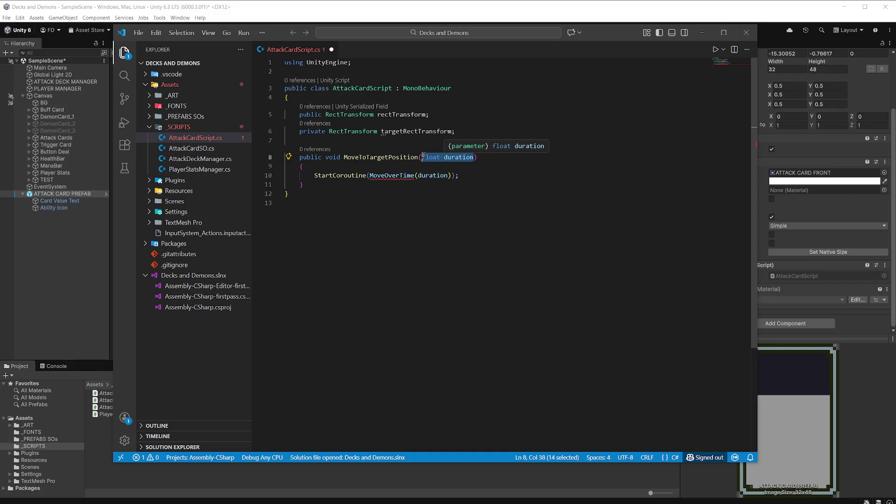
pyautogui.write('RectTransform target, ')
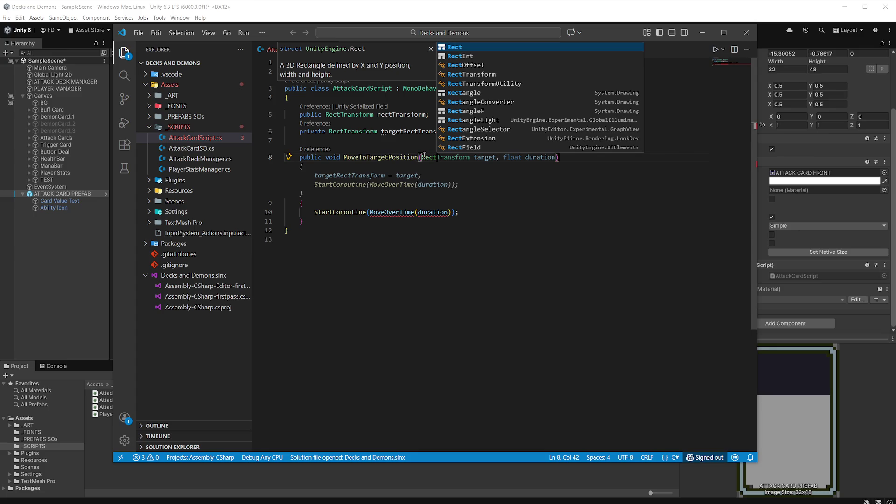
pyautogui.write('Ttr')
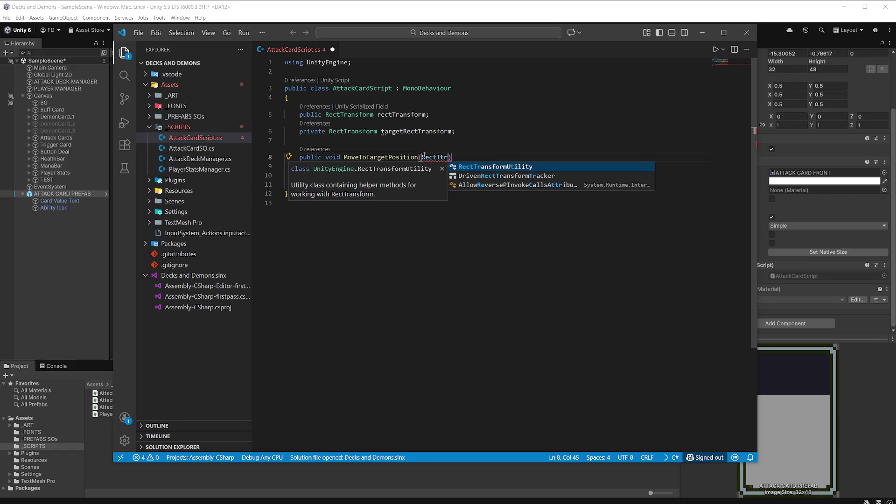
pyautogui.press('BackSpace')
pyautogui.press('BackSpace')
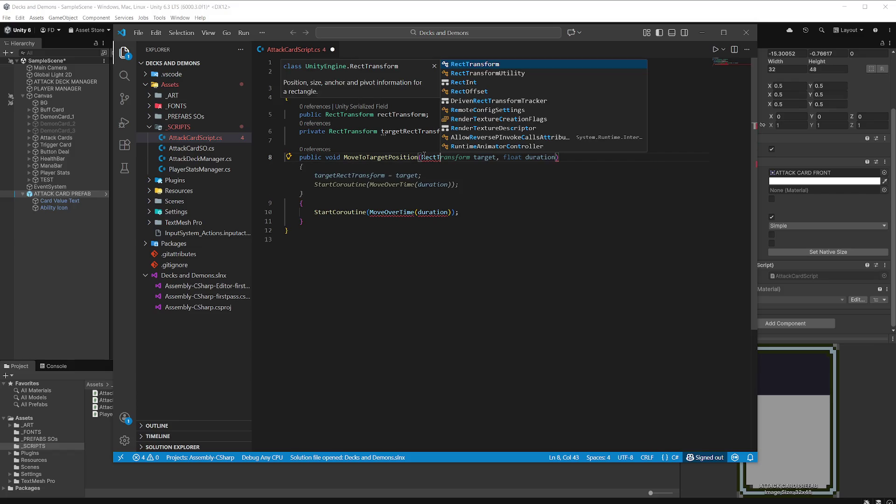
pyautogui.write('ransfor')
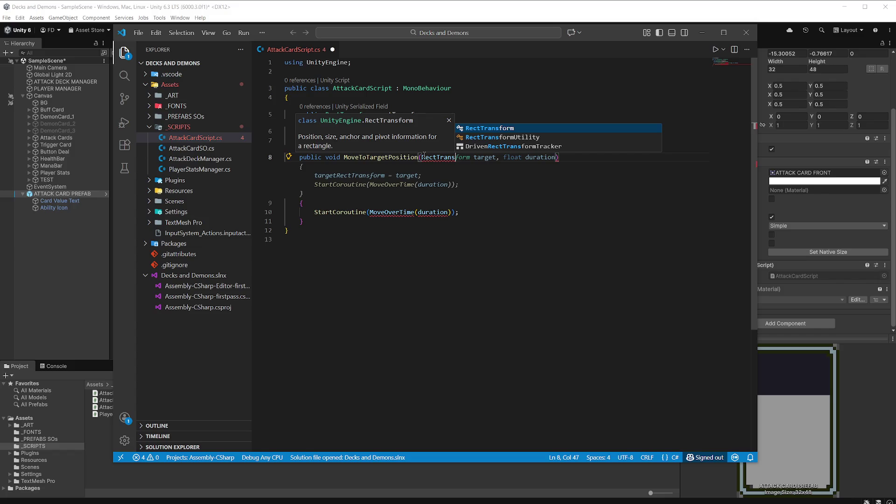
pyautogui.write('m ')
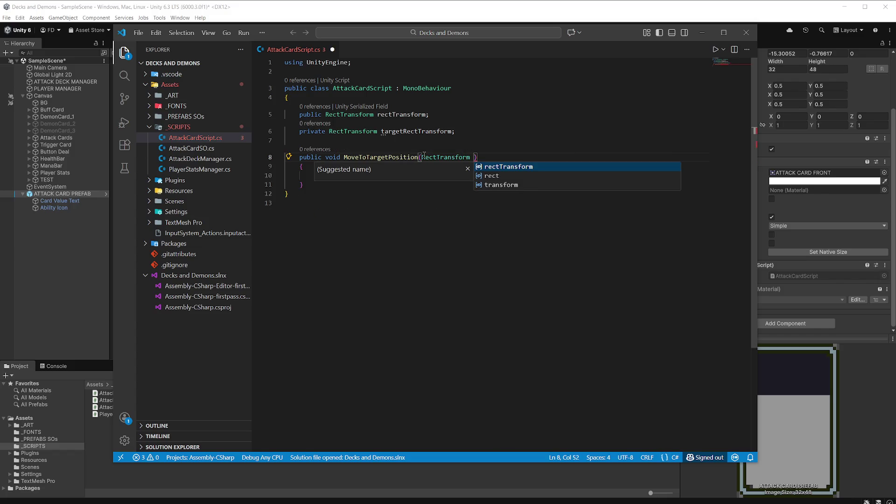
pyautogui.write('target')
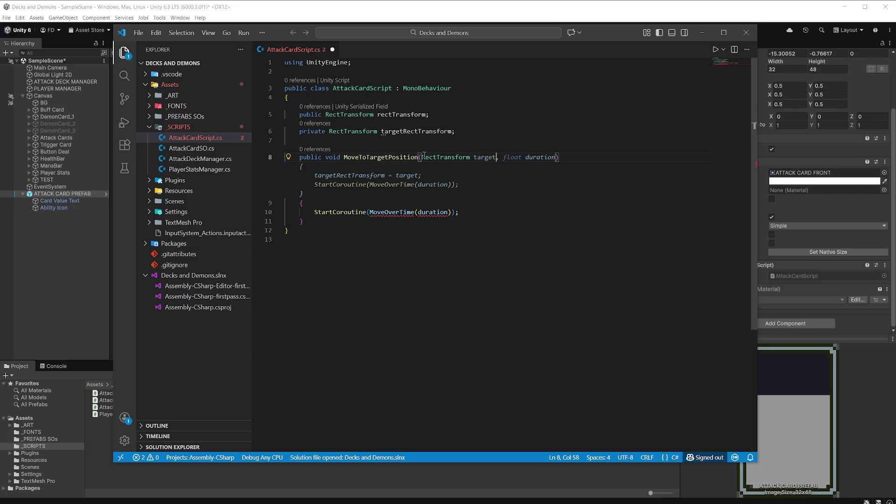
pyautogui.write('Rec')
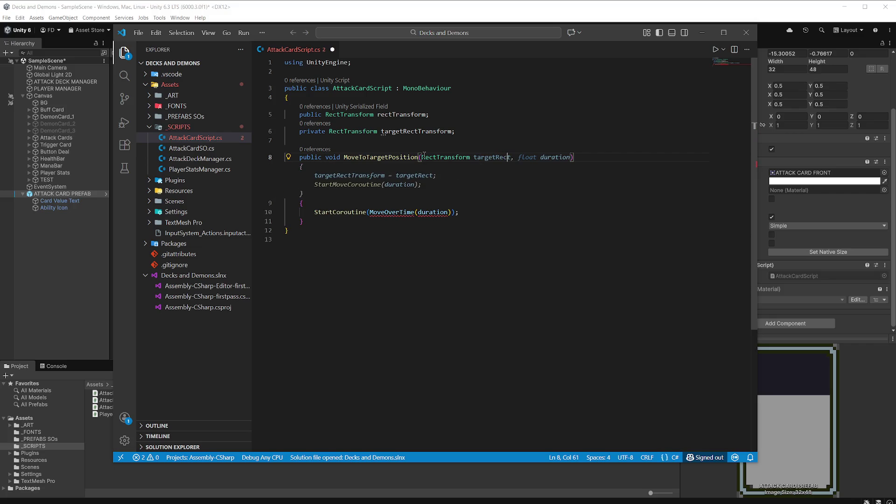
pyautogui.write('t')
# Close the parameter list, remove the suggested body lines, and restore the method's closing brace
pyautogui.write(')')
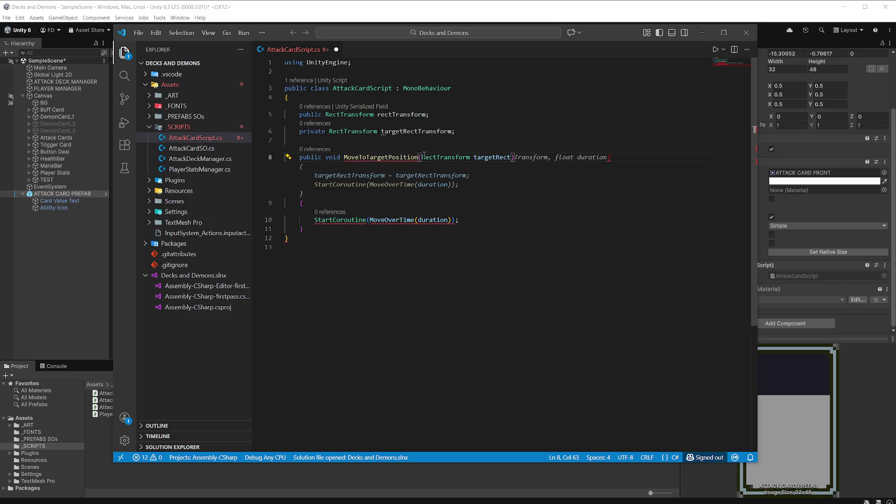
pyautogui.press('Tab')
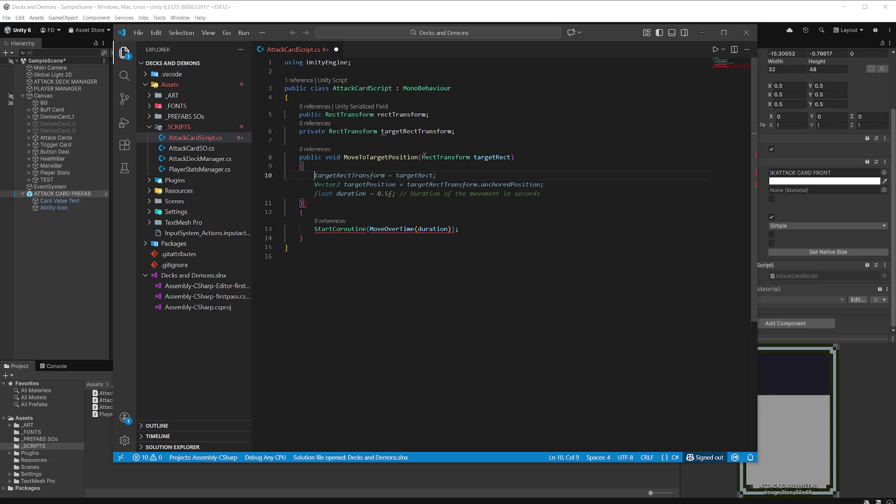
pyautogui.moveTo(306, 213)
pyautogui.mouseDown()
pyautogui.moveTo(299, 195)
pyautogui.moveTo(280, 186)
pyautogui.moveTo(256, 188)
pyautogui.moveTo(257, 195)
pyautogui.mouseUp()
pyautogui.press('BackSpace')
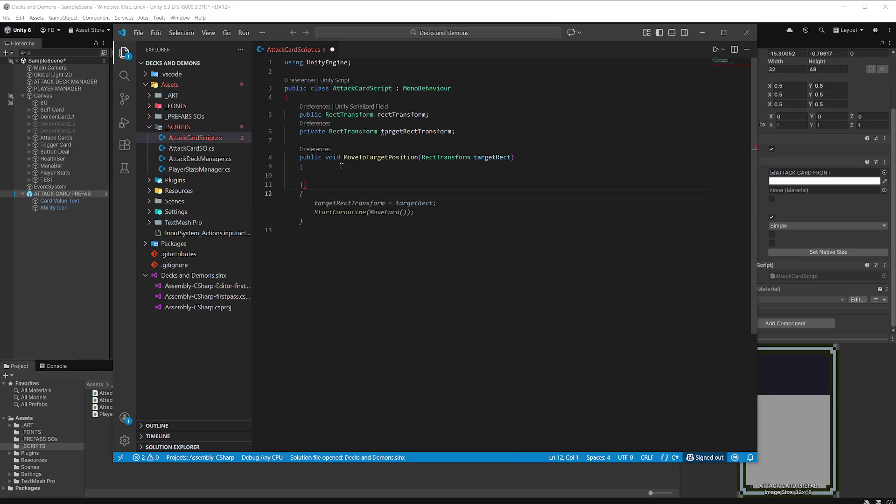
pyautogui.click(319, 186)
pyautogui.press('BackSpace')
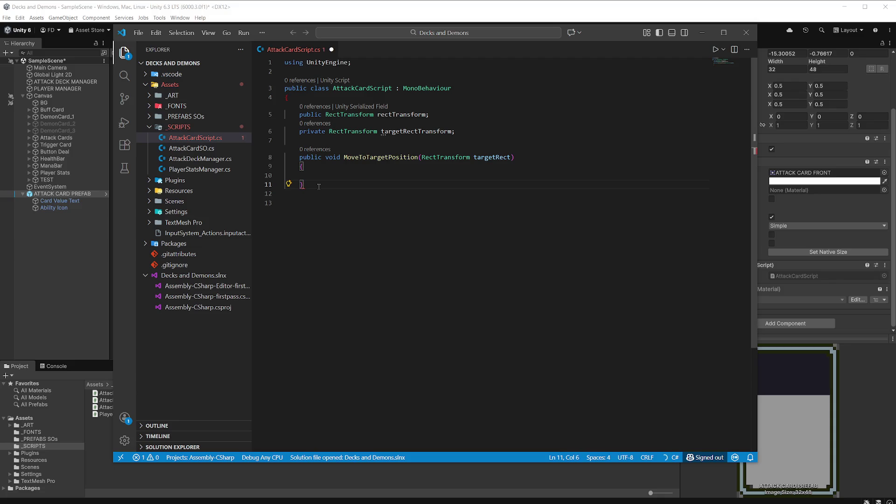
pyautogui.press('Return')
pyautogui.write('}')
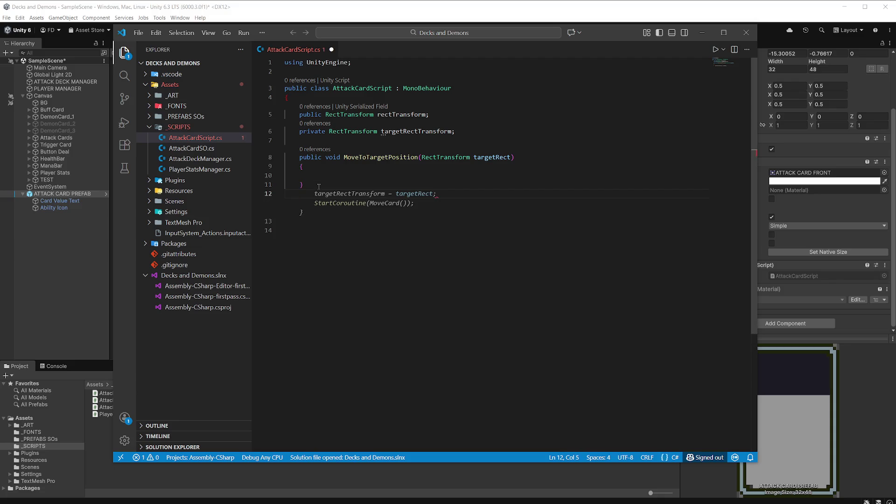
pyautogui.press('Escape')
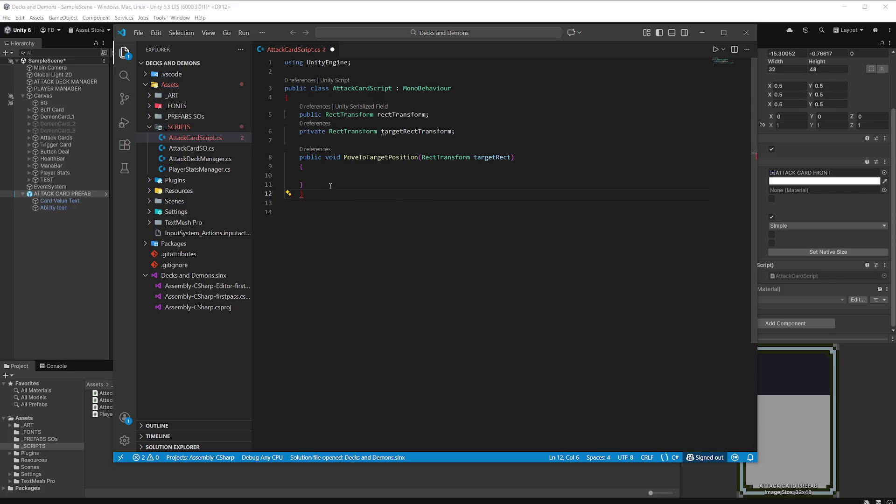
# Delete the targetRectTransform field declaration and the stray brace on line 12
pyautogui.moveTo(470, 131); pyautogui.dragTo(271, 135)
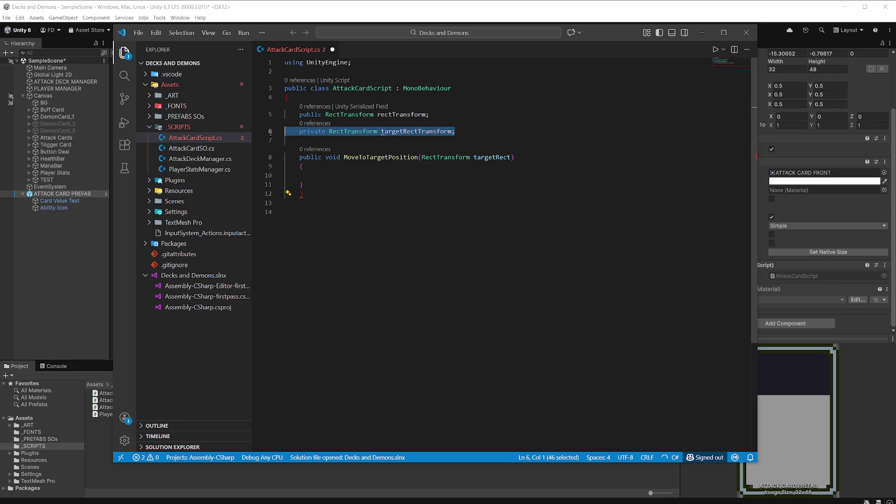
pyautogui.press('BackSpace')
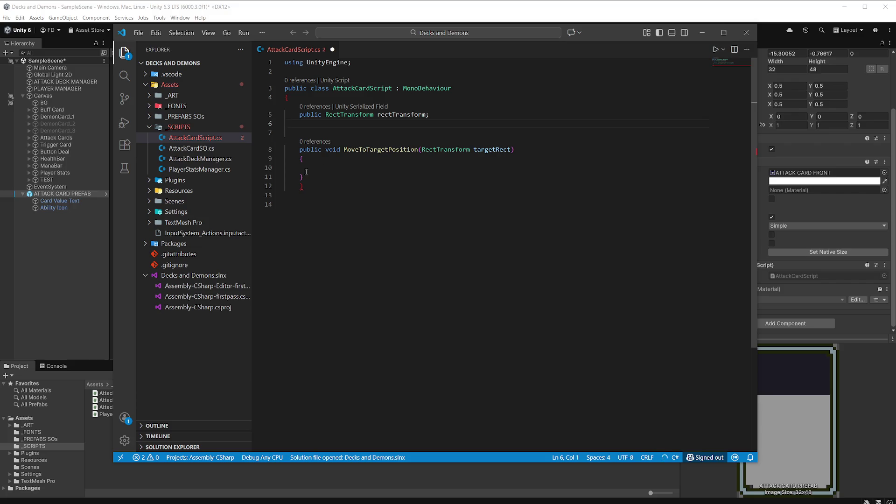
pyautogui.click(313, 188)
pyautogui.press('BackSpace')
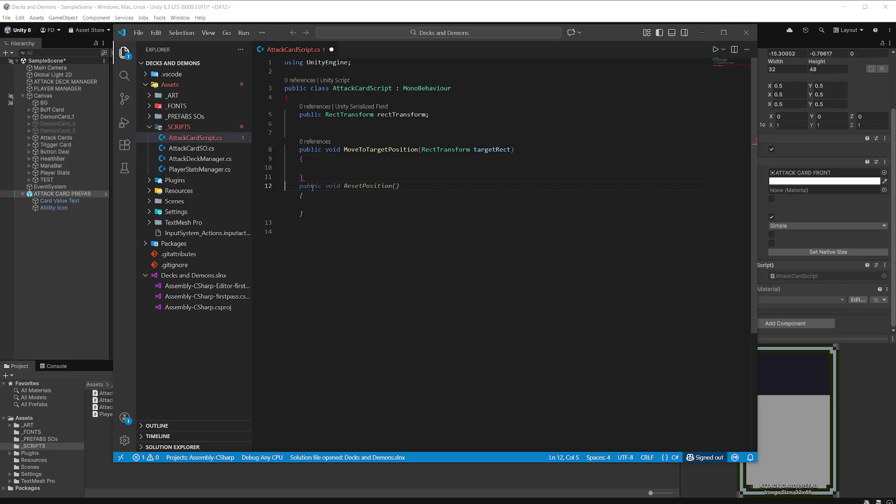
# Close the method with a brace, add a blank line after it, and save the script
pyautogui.write('}')
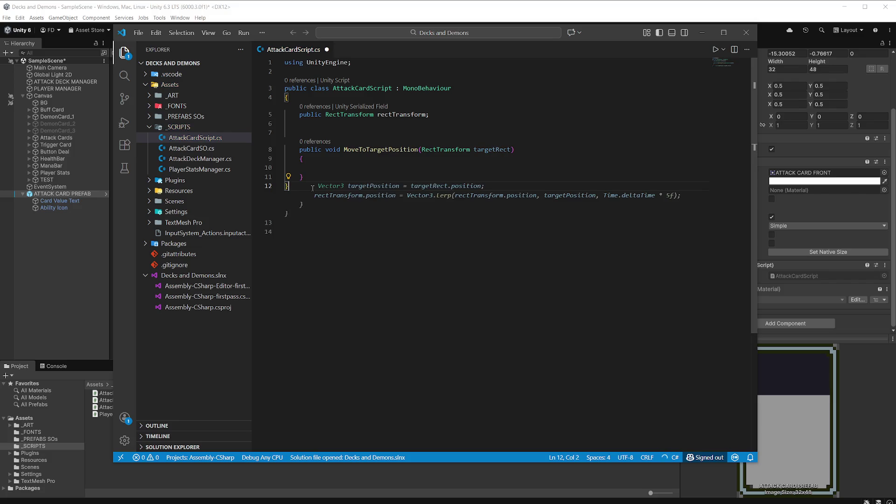
pyautogui.click(546, 134)
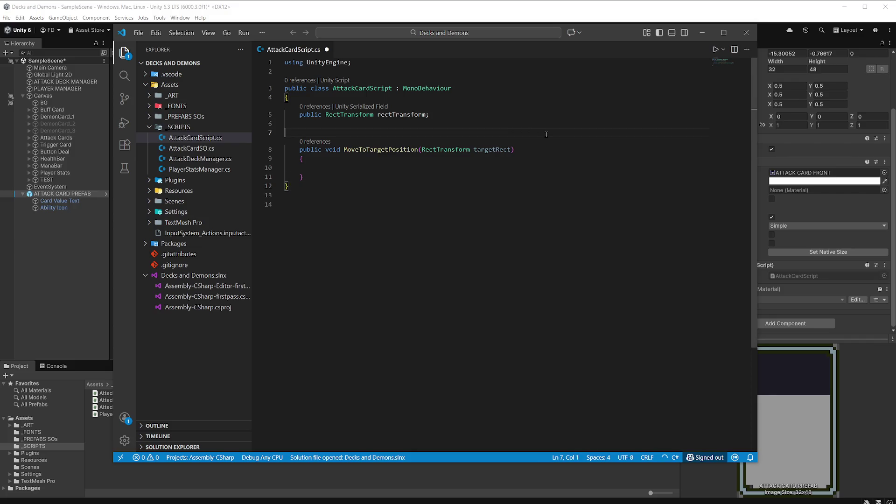
pyautogui.click(329, 178)
pyautogui.press('Return')
pyautogui.press('Return')
pyautogui.hotkey('ctrl', 's')
# Add 'using DG.Tweening;' on line 2 below UnityEngine, correcting the namespace, and save
pyautogui.click(371, 66)
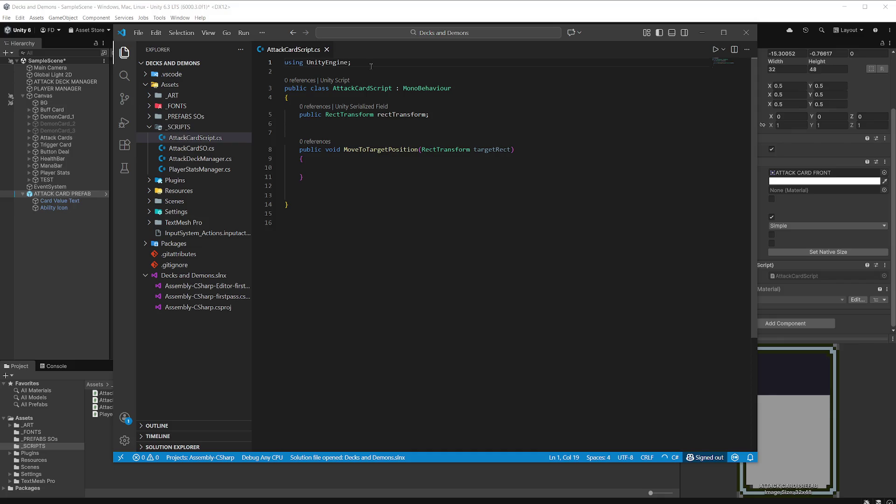
pyautogui.press('Return')
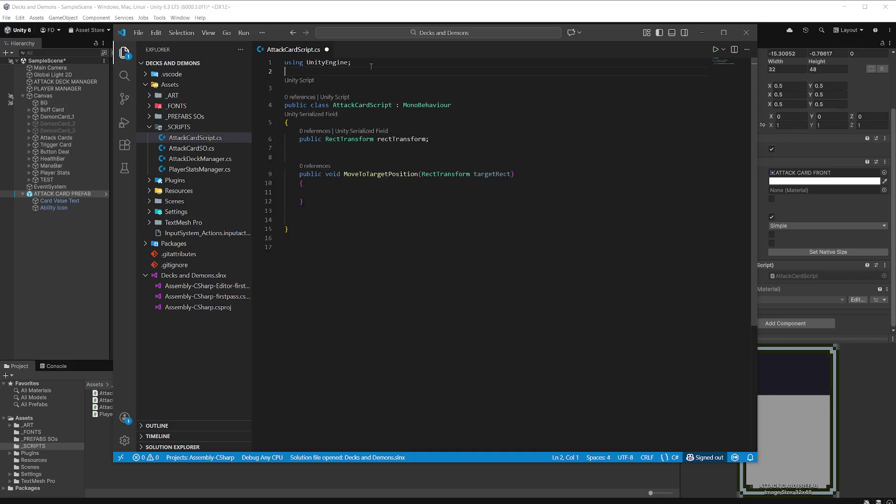
pyautogui.write('using Twe')
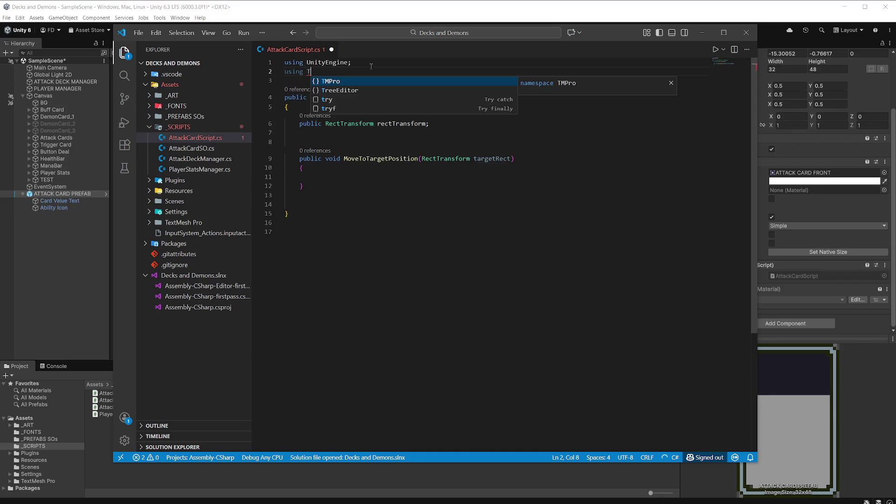
pyautogui.write('ening;')
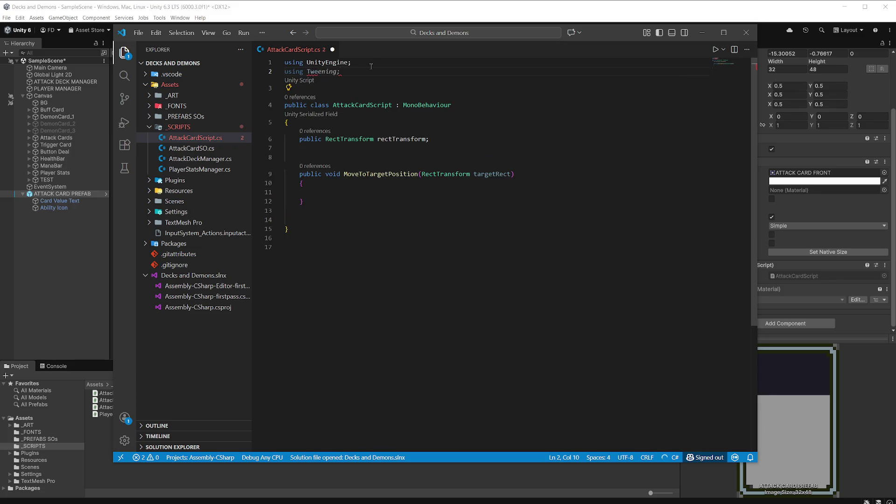
pyautogui.press('Left')
pyautogui.press('Left')
pyautogui.press('Left')
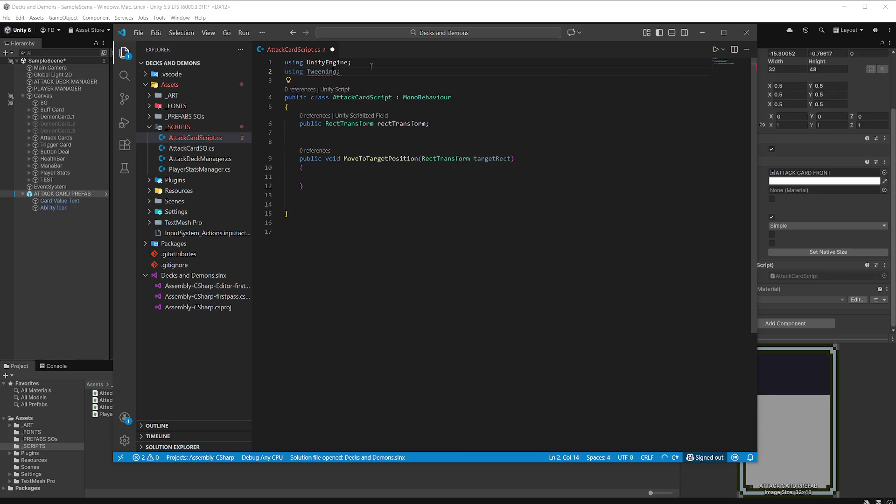
pyautogui.hotkey('ctrl', 'z')
pyautogui.write('DG.Tweening;')
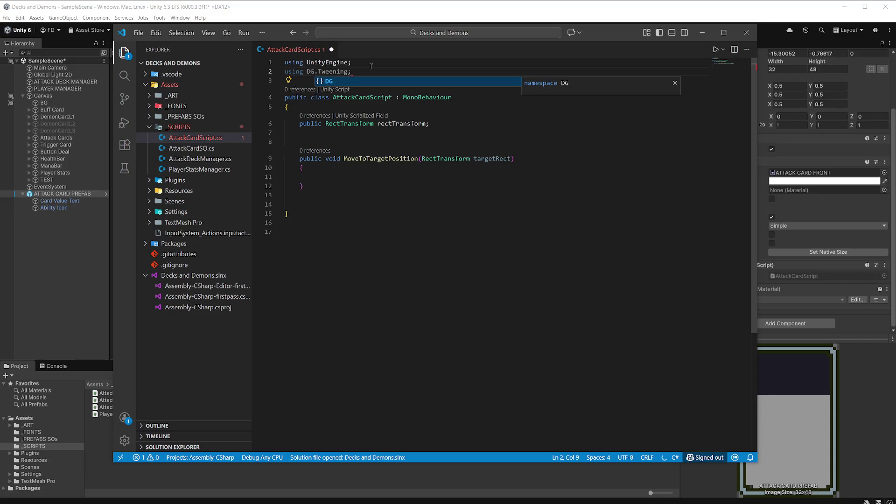
pyautogui.hotkey('ctrl', 's')
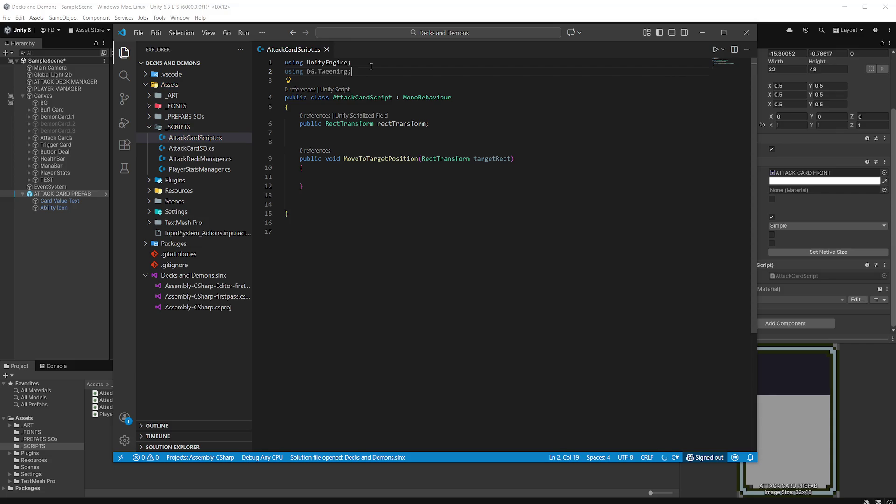
pyautogui.click(520, 165)
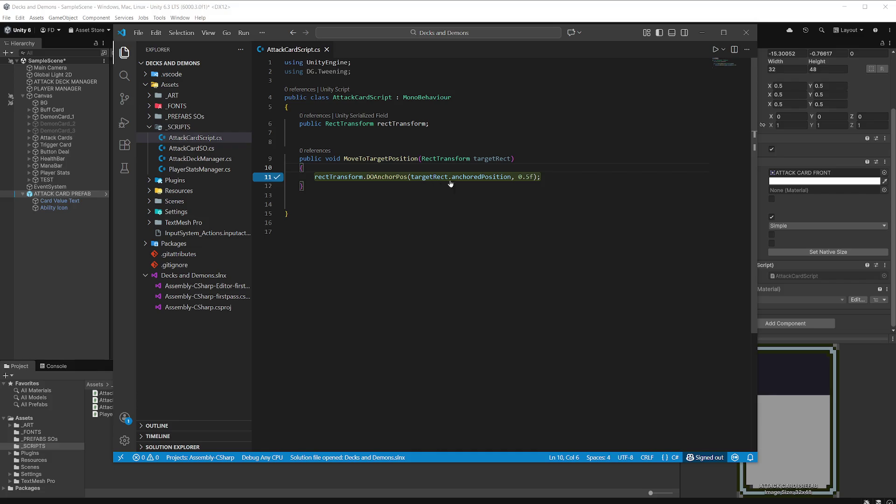
# Add a 'public float moveDuration = 0.5f;' field below rectTransform, save, and return to Unity
pyautogui.click(443, 123)
pyautogui.press('Return')
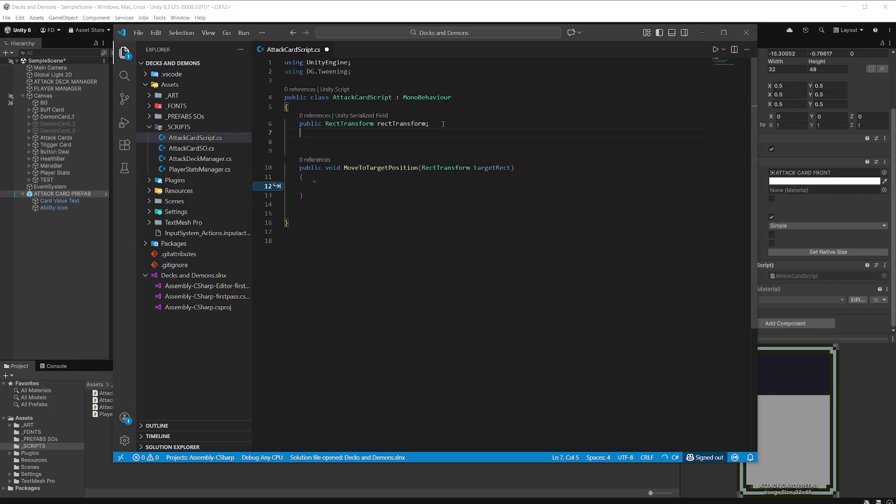
pyautogui.write('public')
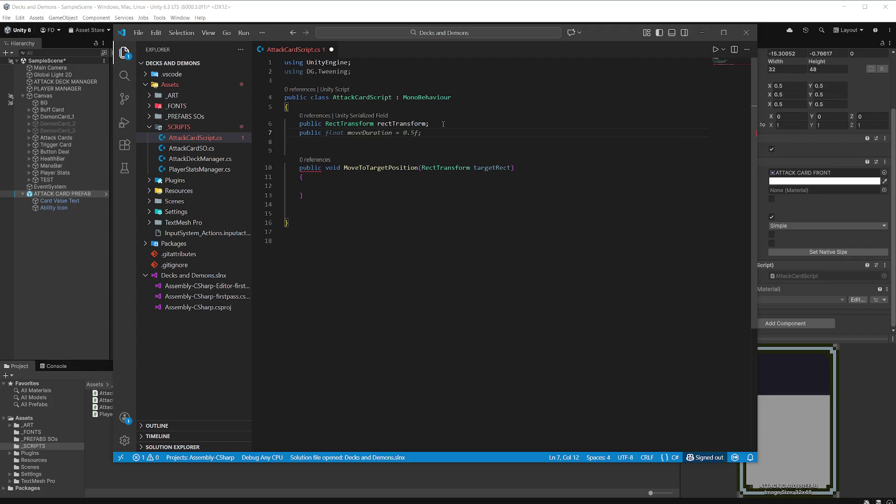
pyautogui.press('Tab')
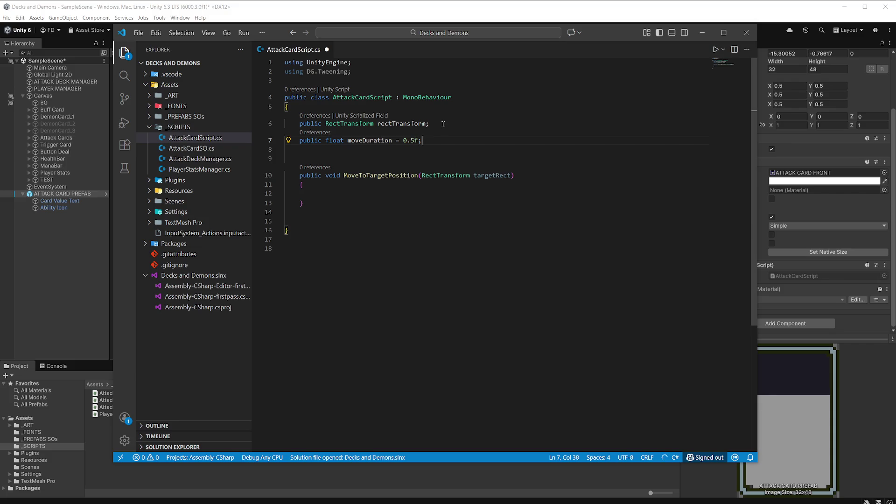
pyautogui.hotkey('ctrl', 's')
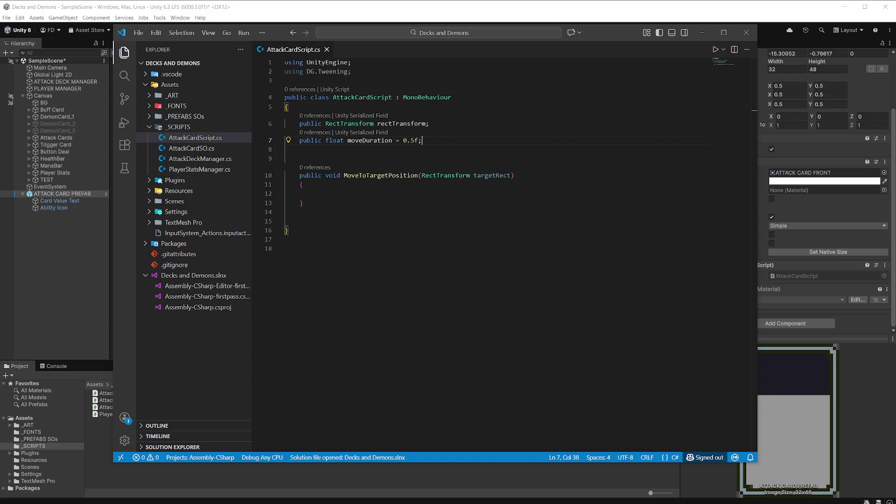
pyautogui.hotkey('alt', 'Tab')
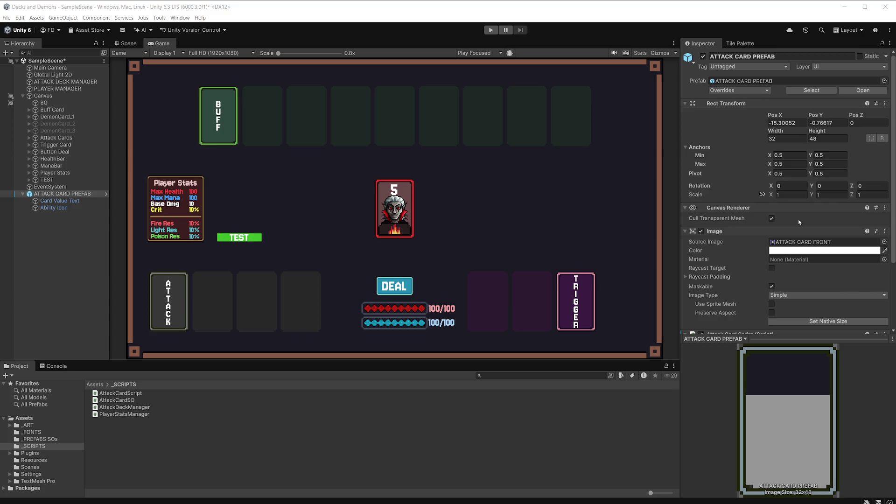
# Confirm DOTween Pro 1.0.386 is installed in Package Manager, then select AttackCardScript in the Project panel
pyautogui.click(180, 18)
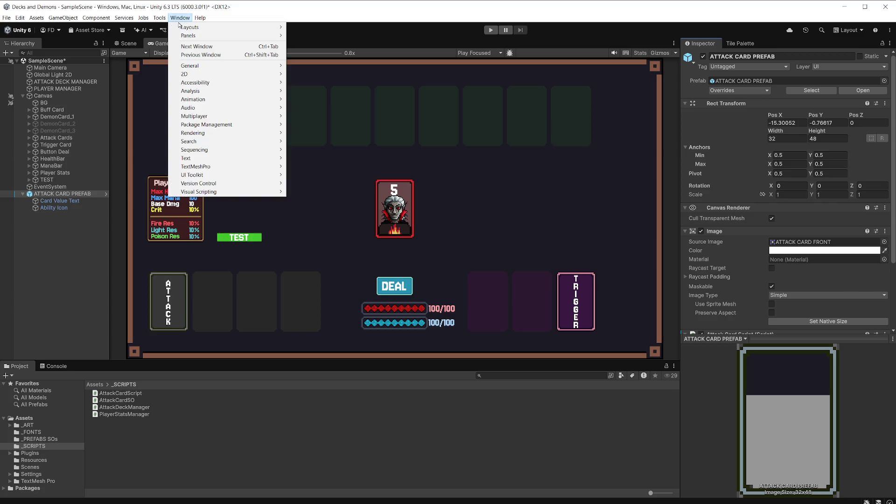
pyautogui.moveTo(207, 123)
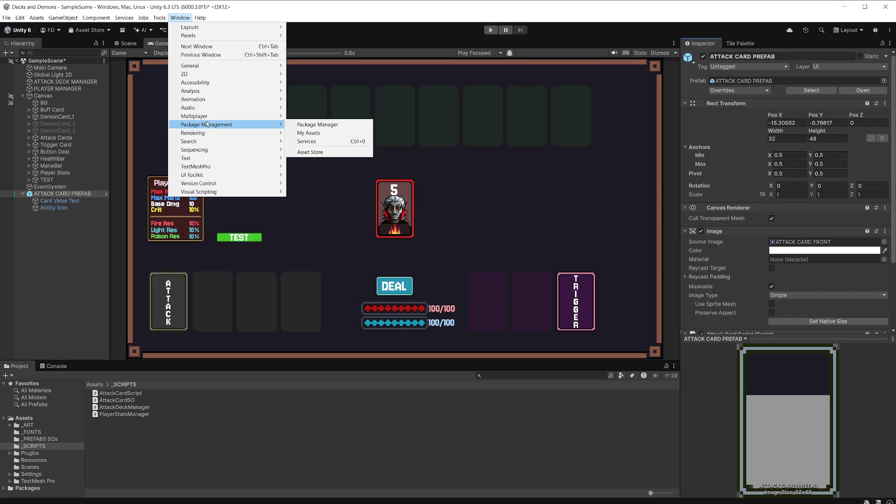
pyautogui.click(327, 125)
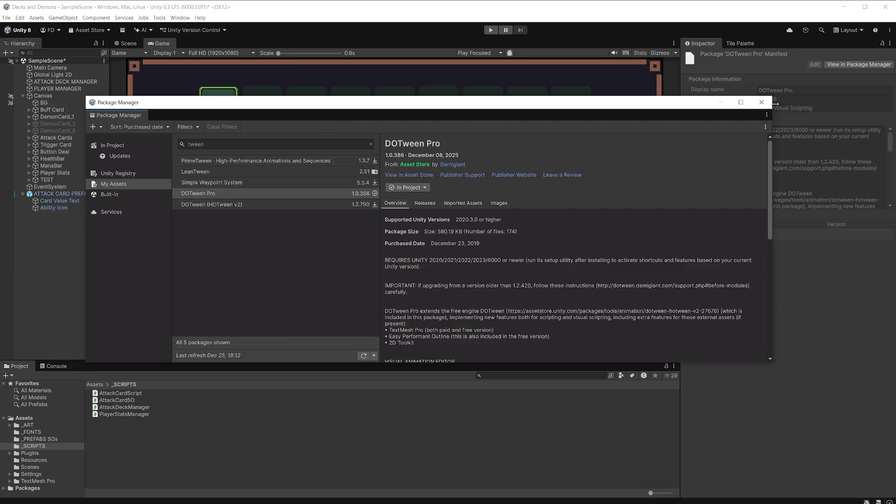
pyautogui.click(762, 103)
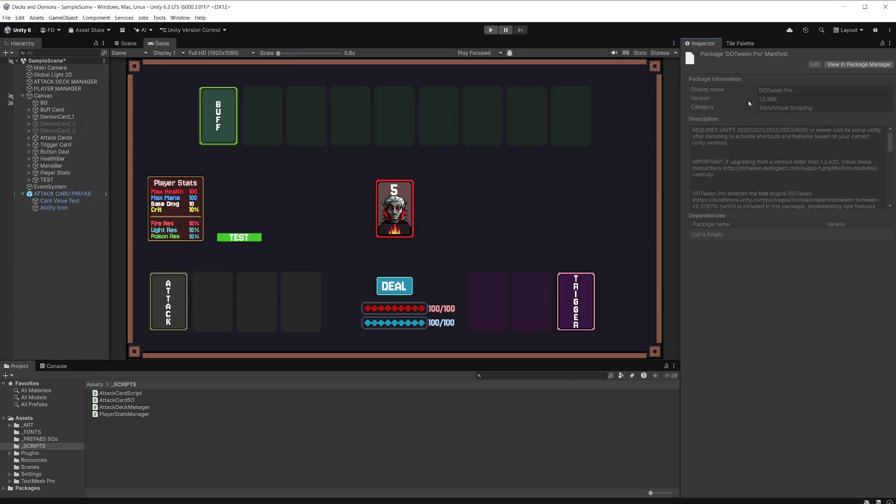
pyautogui.click(133, 394)
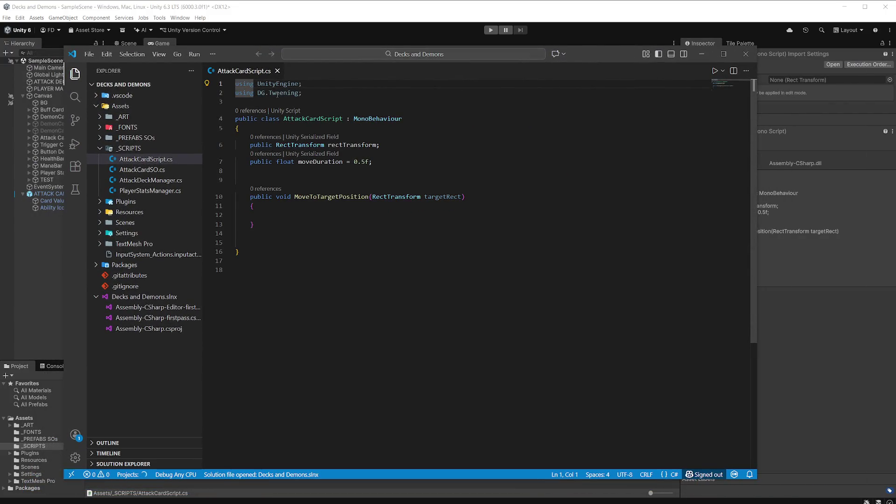
# Declare 'var cardMoveToHandSequence = DOTween.Sequence();' at the start of MoveToTargetPosition
pyautogui.click(284, 213)
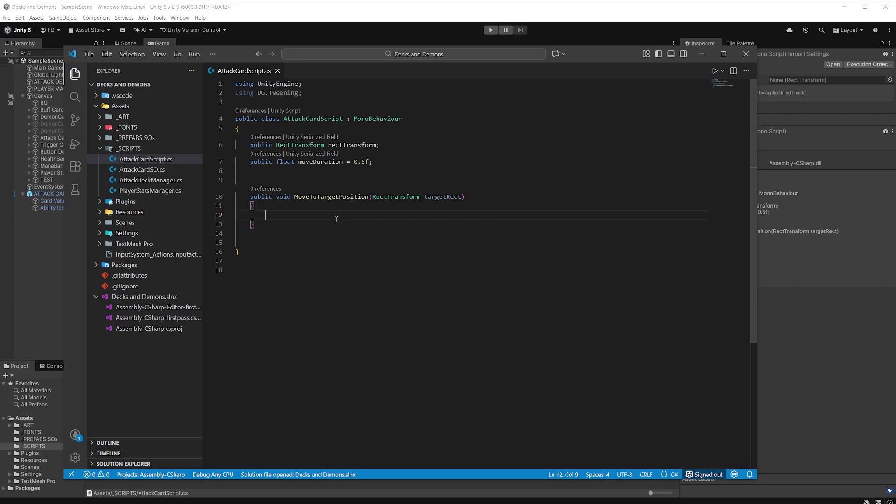
pyautogui.write('var')
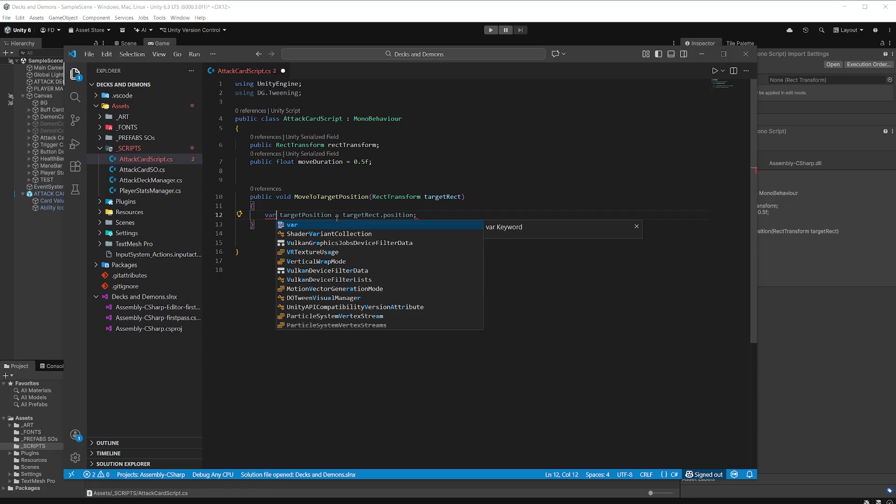
pyautogui.write('ca')
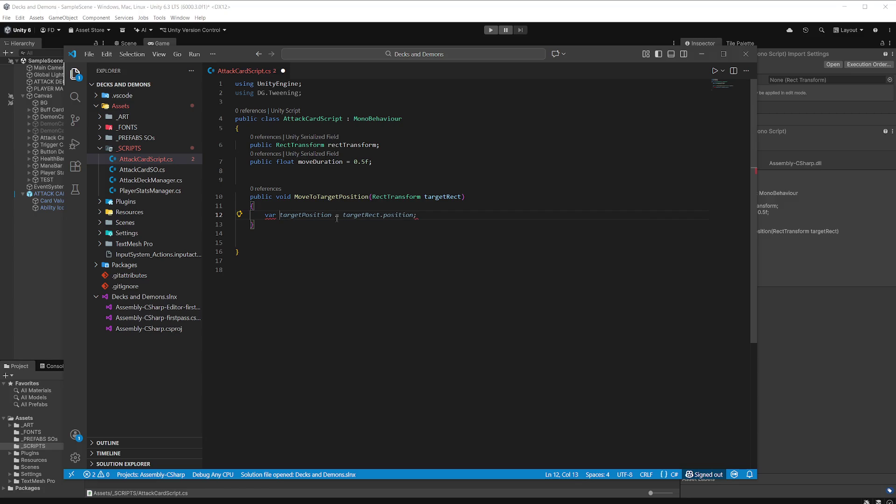
pyautogui.write('rd')
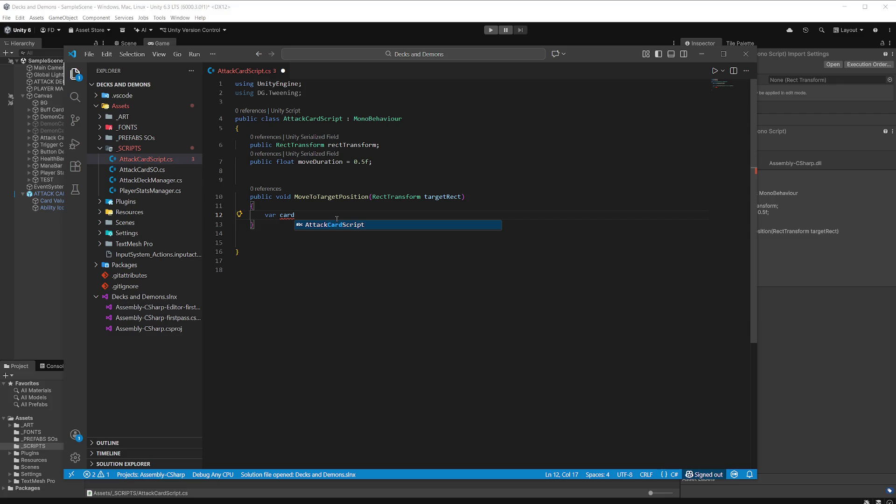
pyautogui.write('Move')
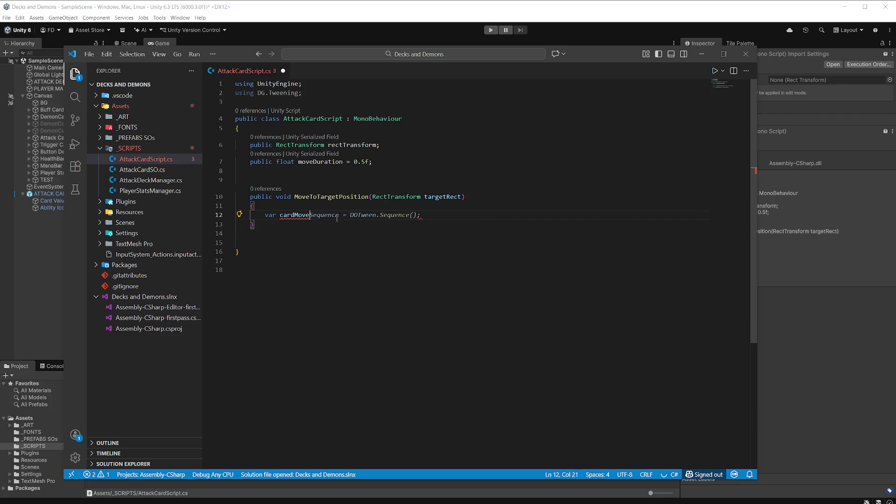
pyautogui.write('ToHand')
pyautogui.write('Seq')
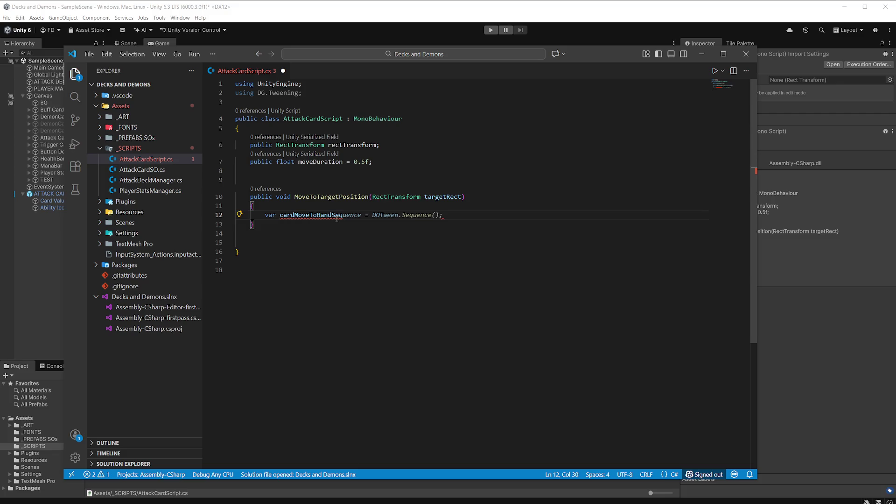
pyautogui.press('Tab')
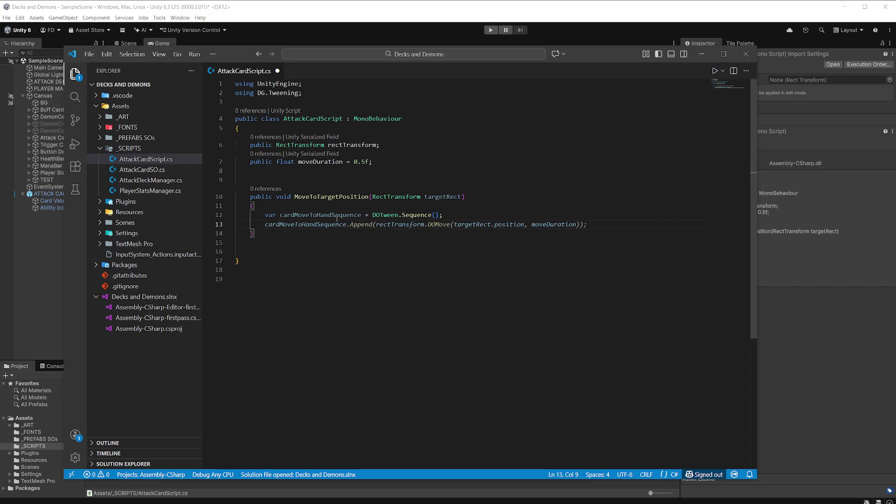
# Begin a cardMoveToHandSequence.Append call tweening rectTransform with DOAnchorMin
pyautogui.press('Return')
pyautogui.write('car')
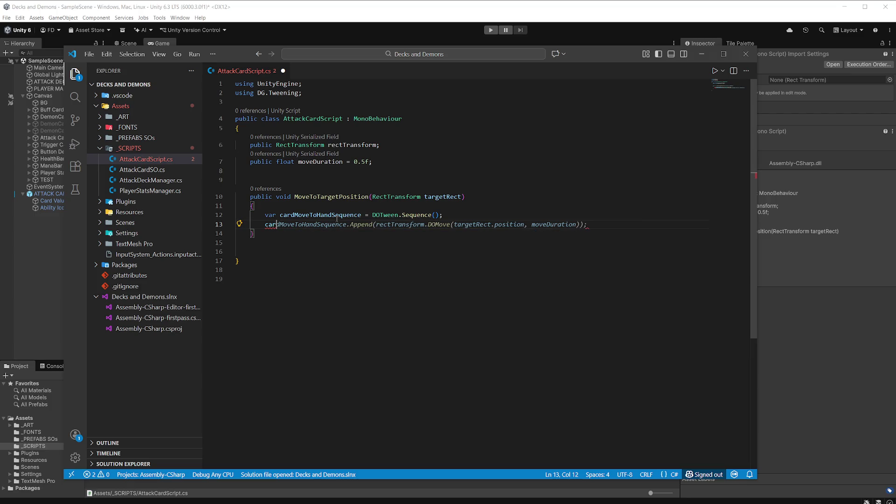
pyautogui.write('d')
pyautogui.press('Tab')
pyautogui.write('.Ap')
pyautogui.press('Tab')
pyautogui.write('(re')
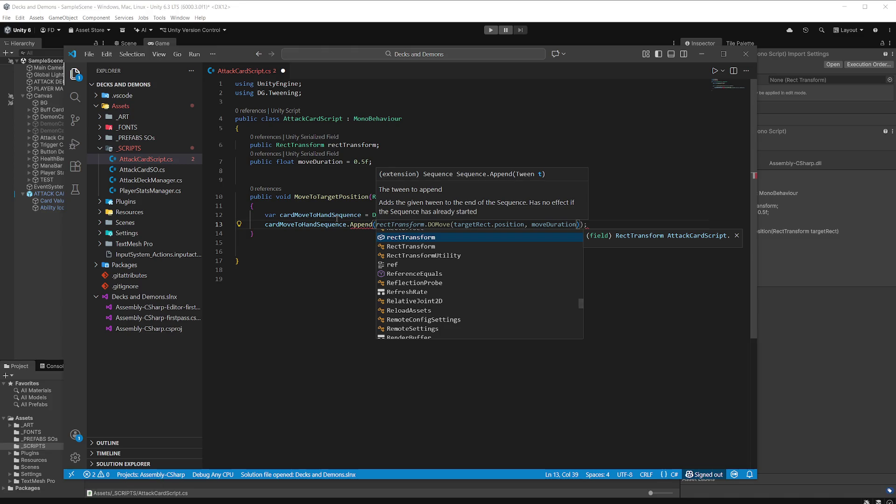
pyautogui.press('Tab')
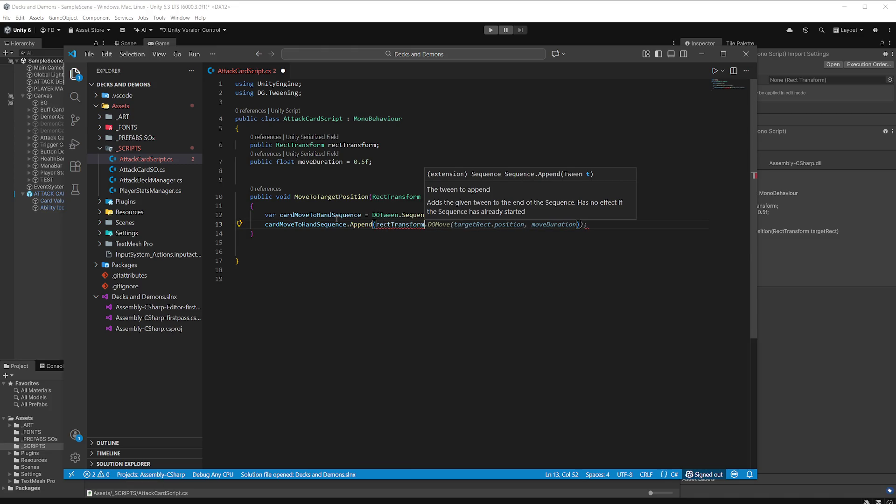
pyautogui.write('.')
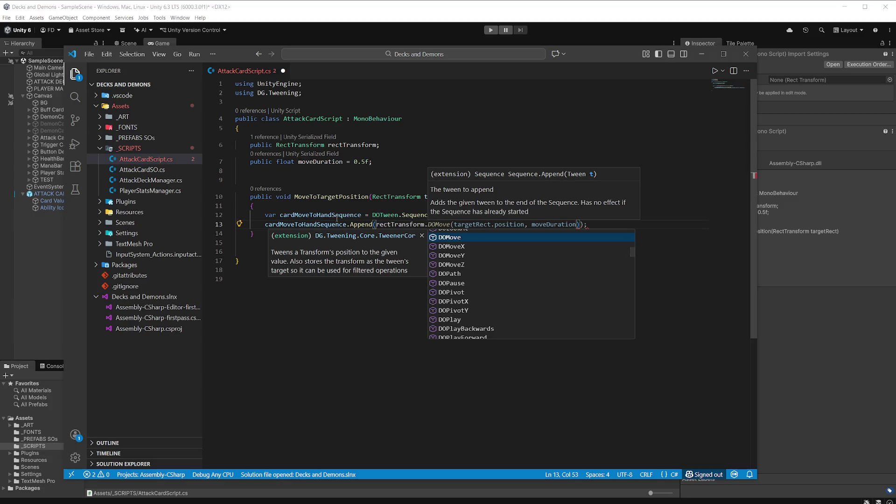
pyautogui.write('DO')
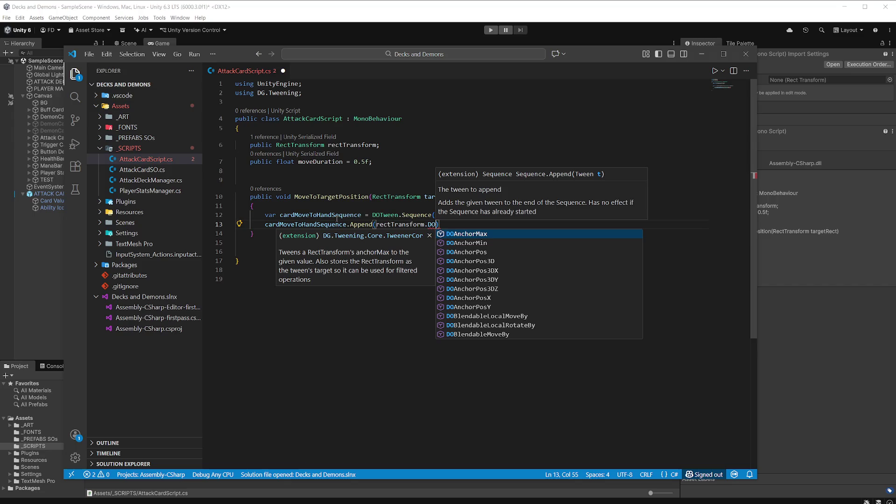
pyautogui.press('Down')
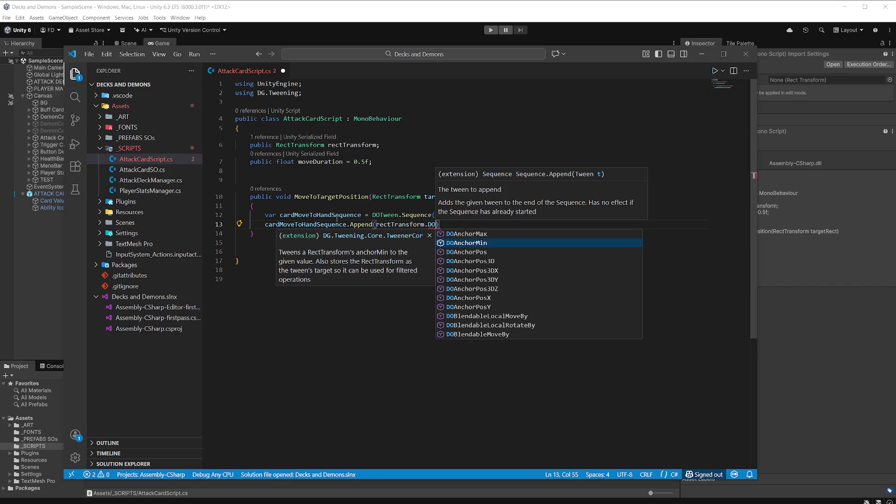
pyautogui.press('Return')
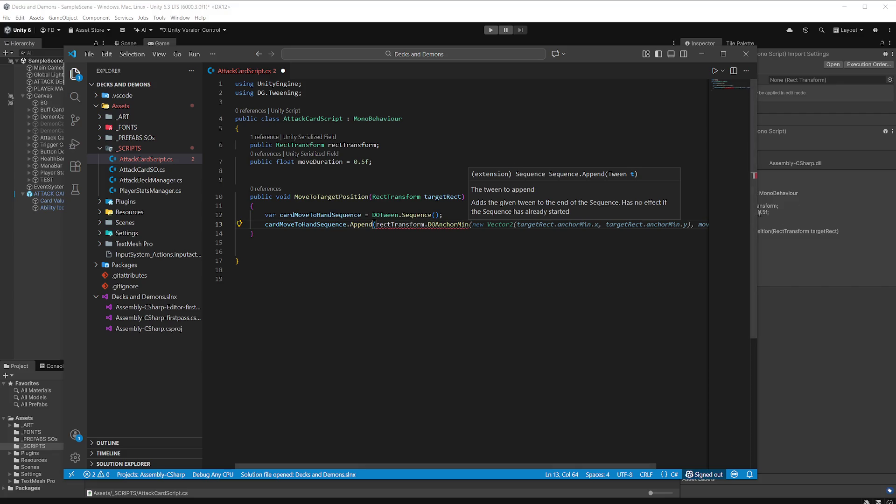
# Fill DOAnchorMin's arguments with targetRect.anchorMin and moveDuration, leaving the chain open
pyautogui.moveTo(758, 217); pyautogui.dragTo(881, 217)
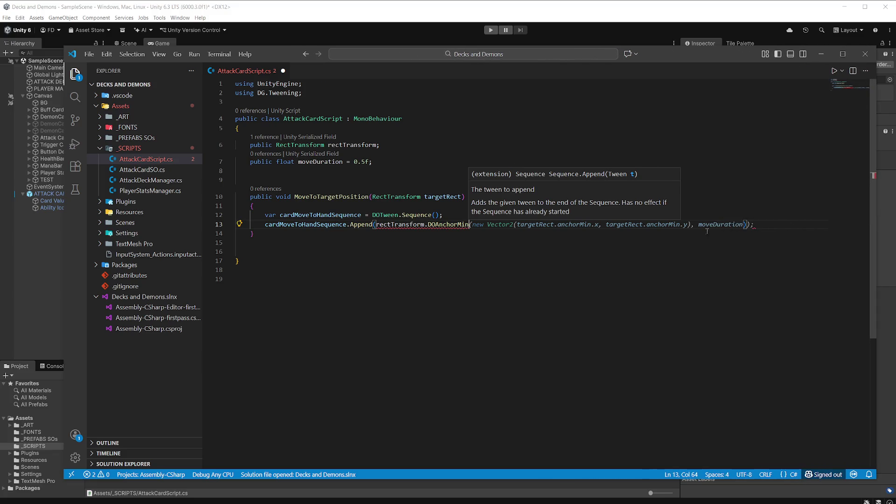
pyautogui.moveTo(517, 226)
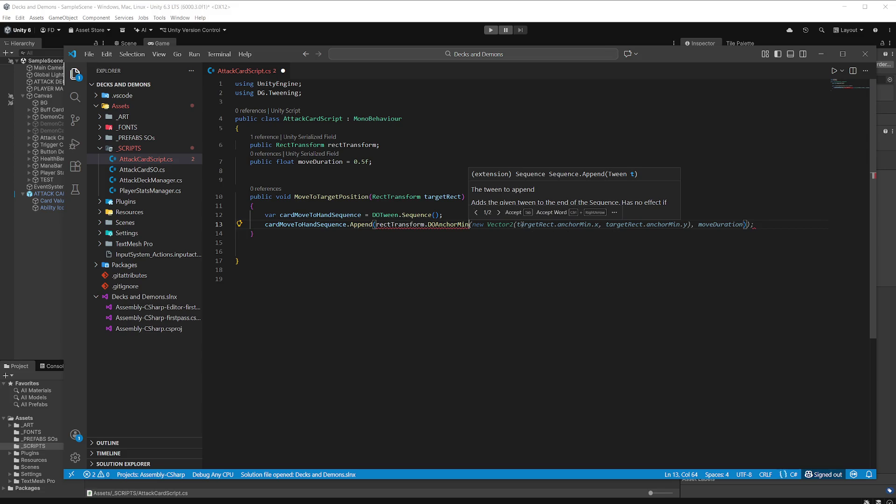
pyautogui.write('n')
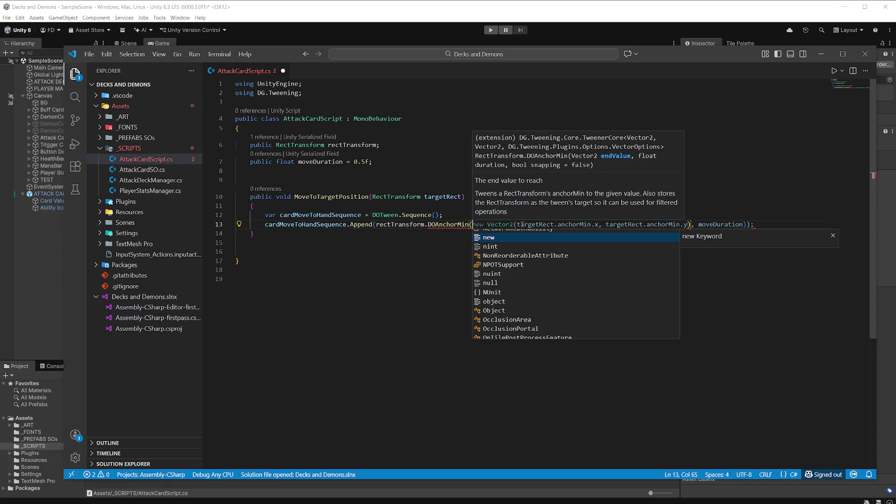
pyautogui.write('tr')
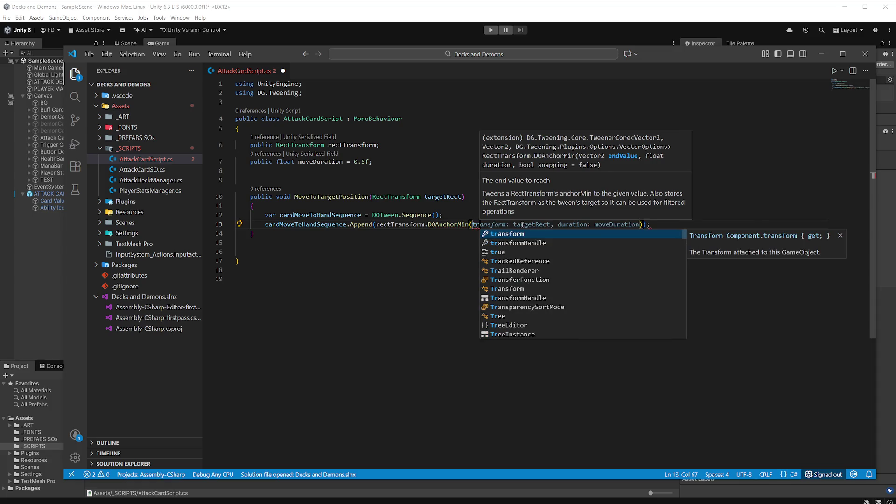
pyautogui.press('BackSpace')
pyautogui.write('ar')
pyautogui.press('Tab')
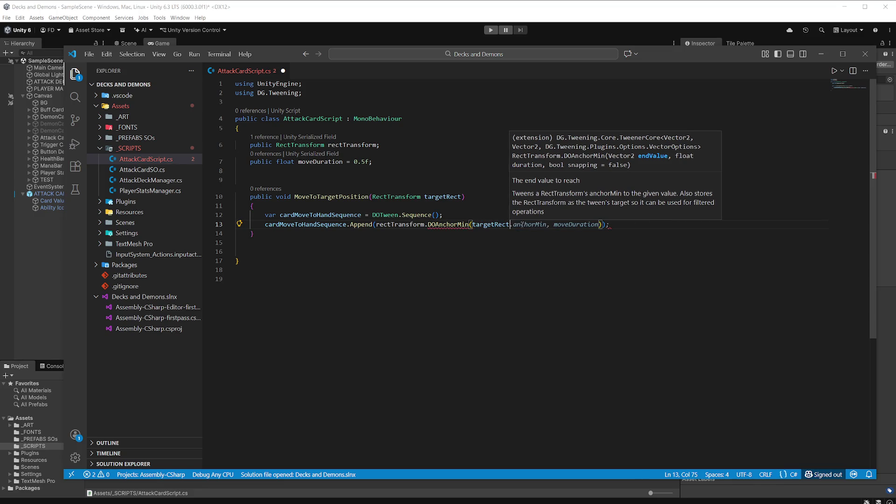
pyautogui.press('Tab')
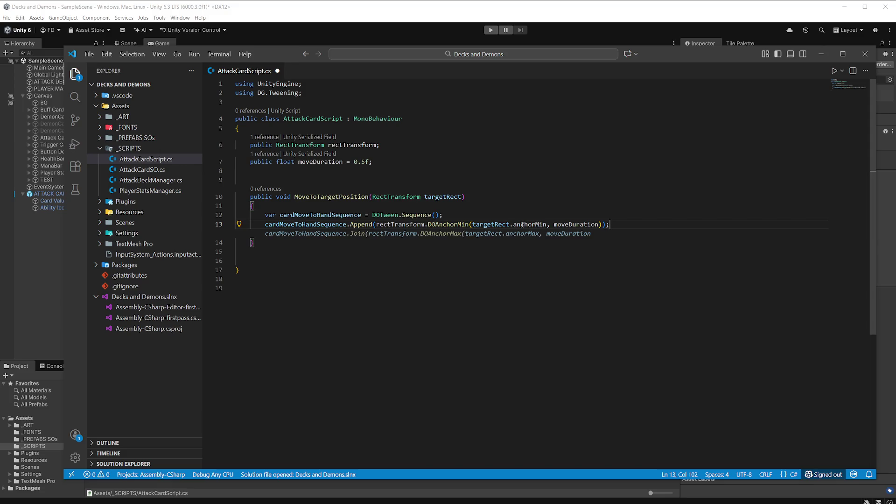
pyautogui.press('BackSpace')
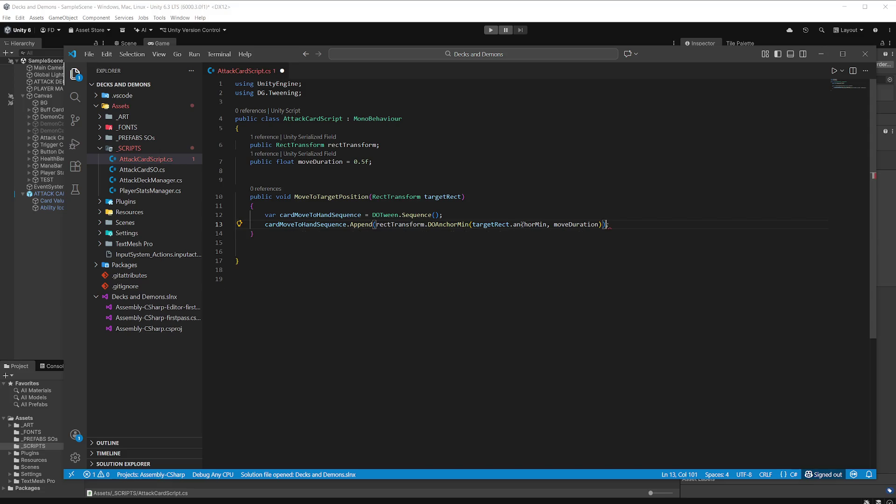
# Accept the suggested DOAnchorMax Join and SetEase(Ease.InOutQuad) chain, and fix its indentation
pyautogui.press('Return')
pyautogui.press('Tab')
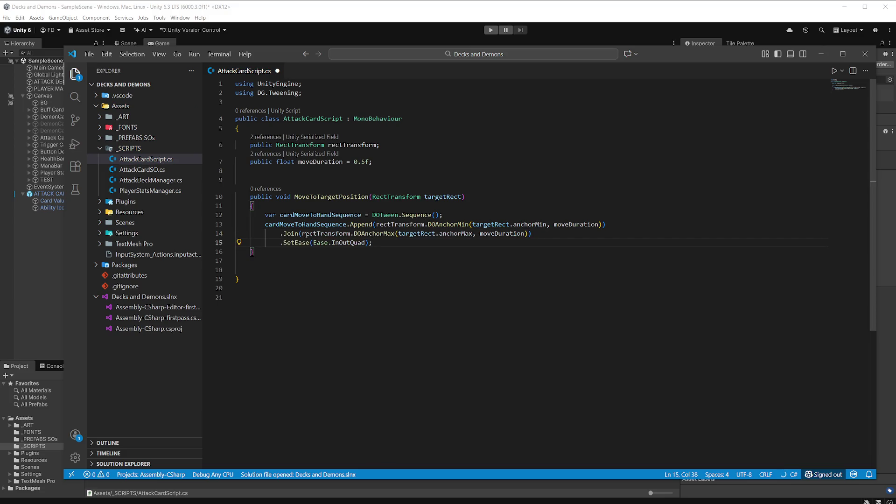
pyautogui.click(281, 234)
pyautogui.press('Tab')
pyautogui.press('Tab')
pyautogui.press('Tab')
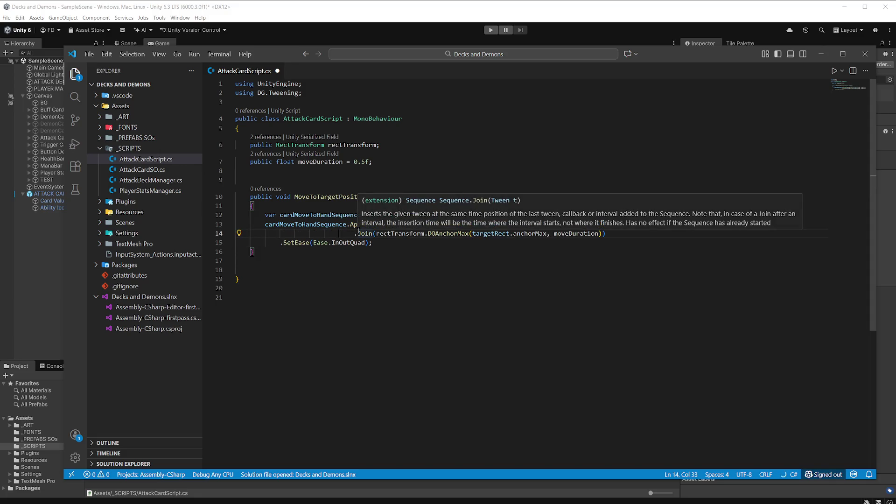
pyautogui.press('BackSpace')
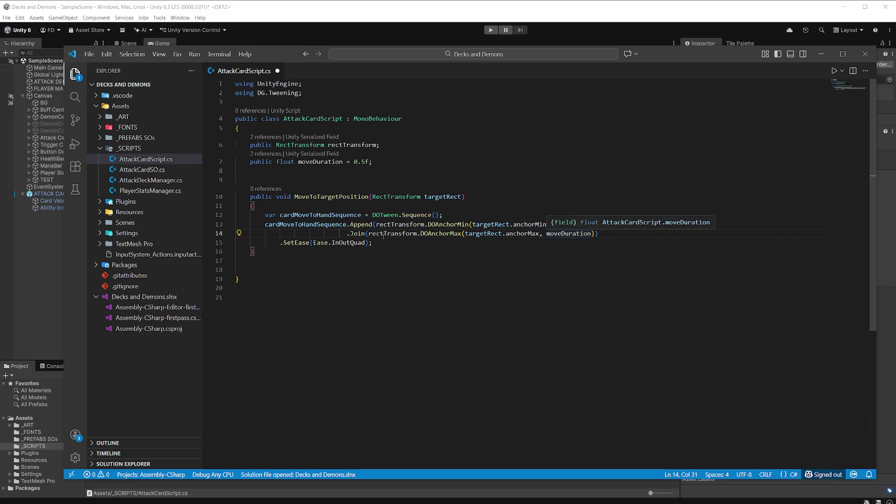
# Add a Join tweening rectTransform with DOAnchorPos to targetRect's anchored position
pyautogui.click(614, 233)
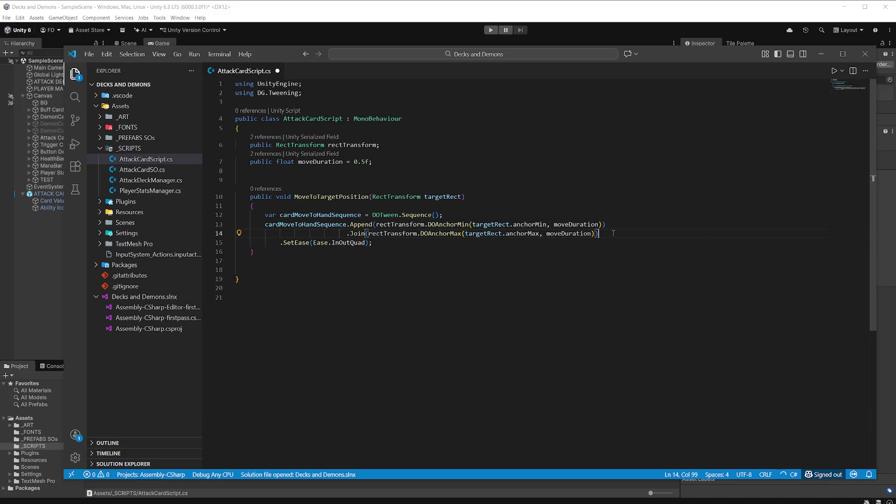
pyautogui.press('Return')
pyautogui.write('.Join')
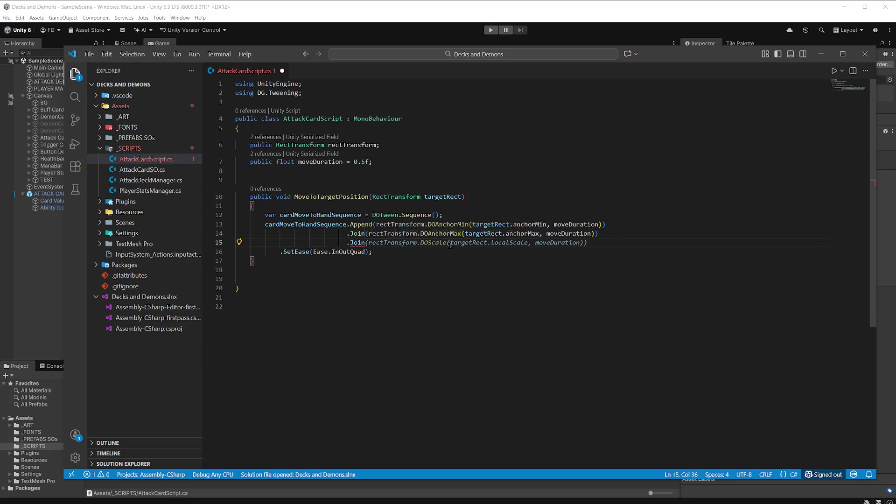
pyautogui.press('Tab')
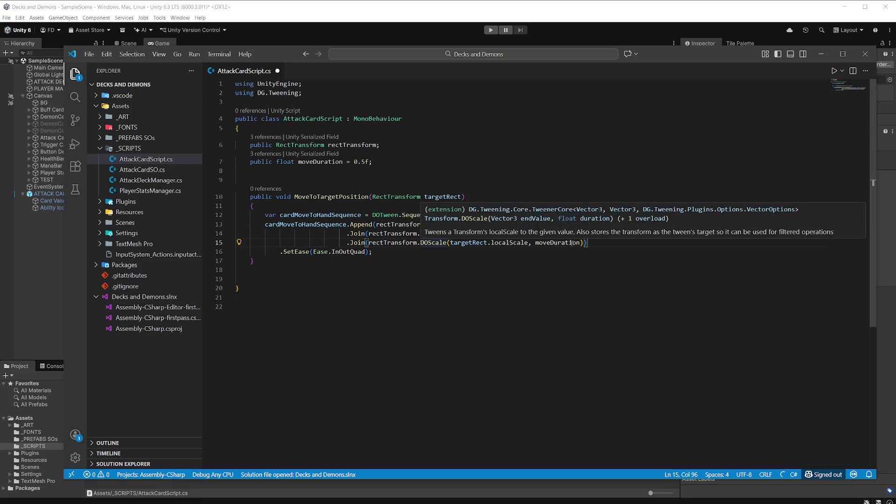
pyautogui.moveTo(588, 242); pyautogui.dragTo(428, 243)
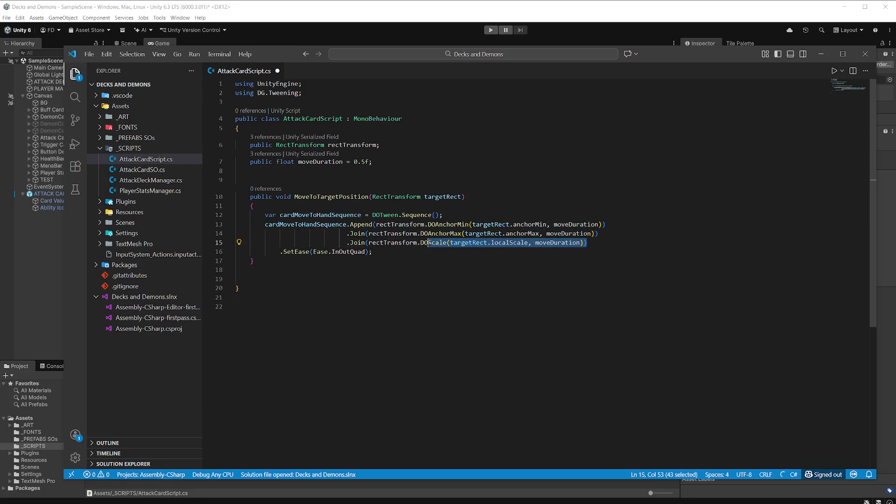
pyautogui.moveTo(507, 242)
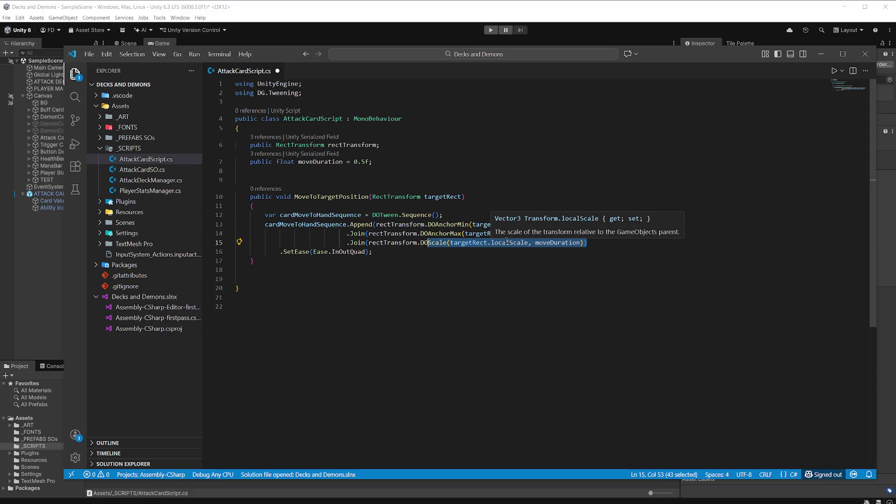
pyautogui.write('An')
pyautogui.press('Down')
pyautogui.press('Down')
pyautogui.press('Down')
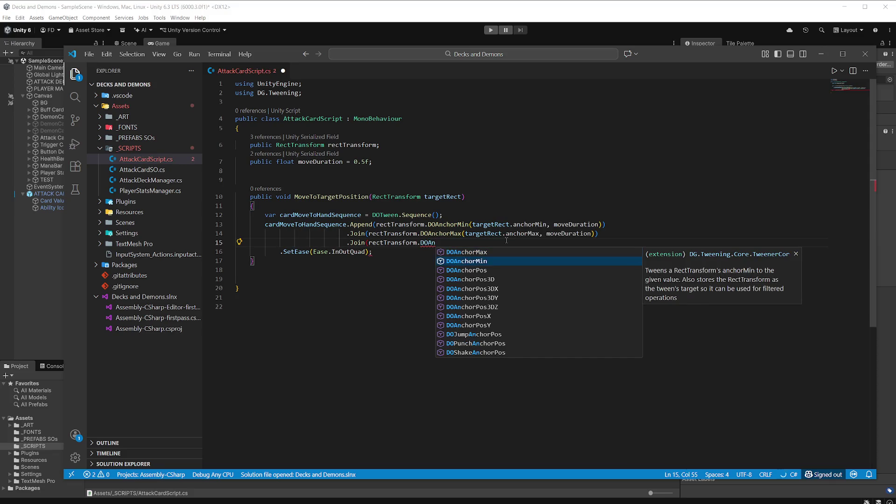
pyautogui.press('Up')
pyautogui.press('Tab')
pyautogui.press('End')
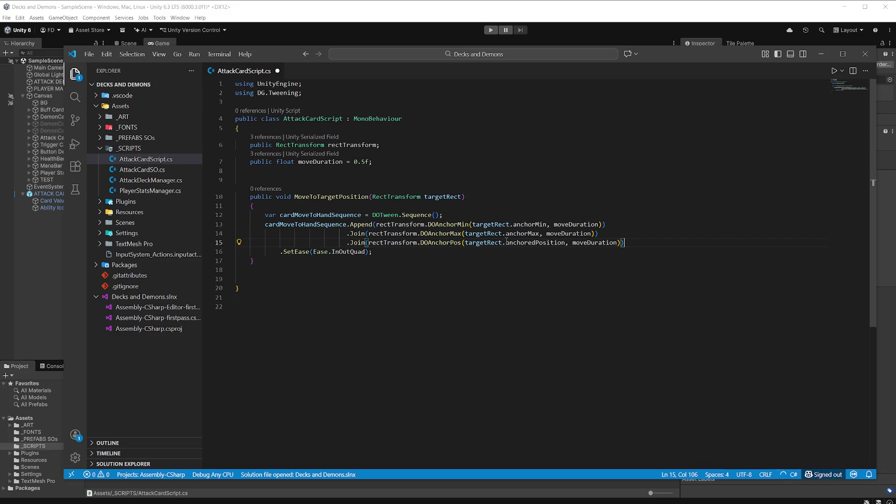
# Start another Join line, trimming the suggested DOSizeDelta call back to 'DO'
pyautogui.press('Return')
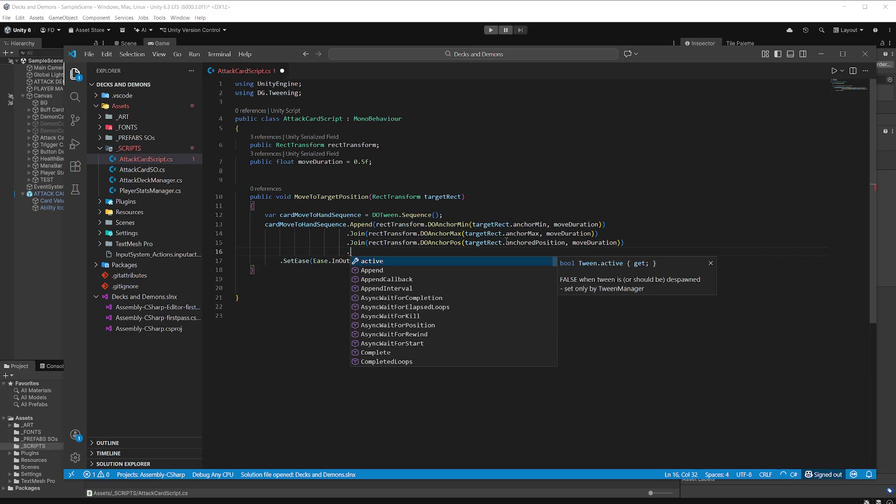
pyautogui.write('.')
pyautogui.write('Join')
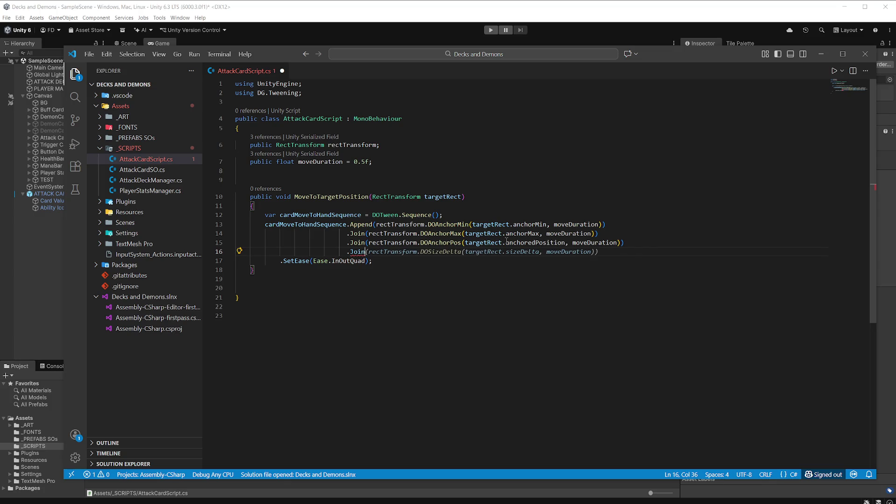
pyautogui.press('Tab')
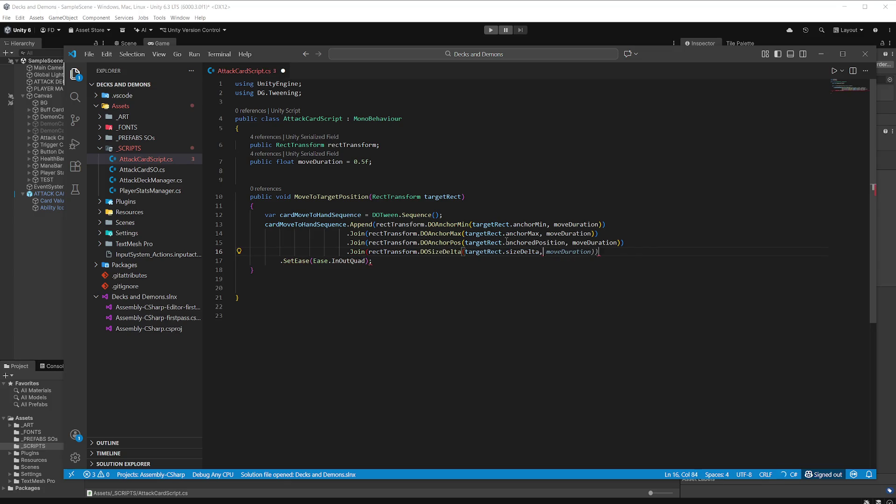
pyautogui.press('BackSpace')
pyautogui.press('BackSpace')
pyautogui.press('BackSpace')
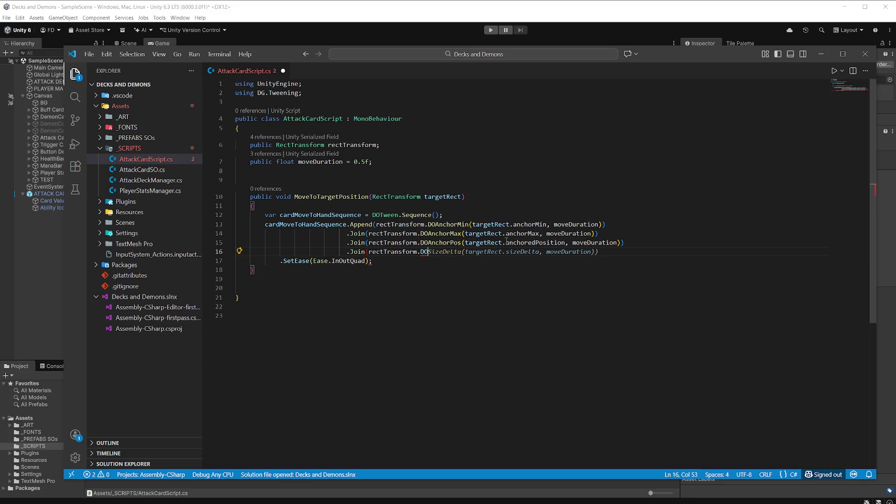
# Complete the fourth Join as DOPivot to targetRect.pivot over moveDuration
pyautogui.write('pi')
pyautogui.press('Tab')
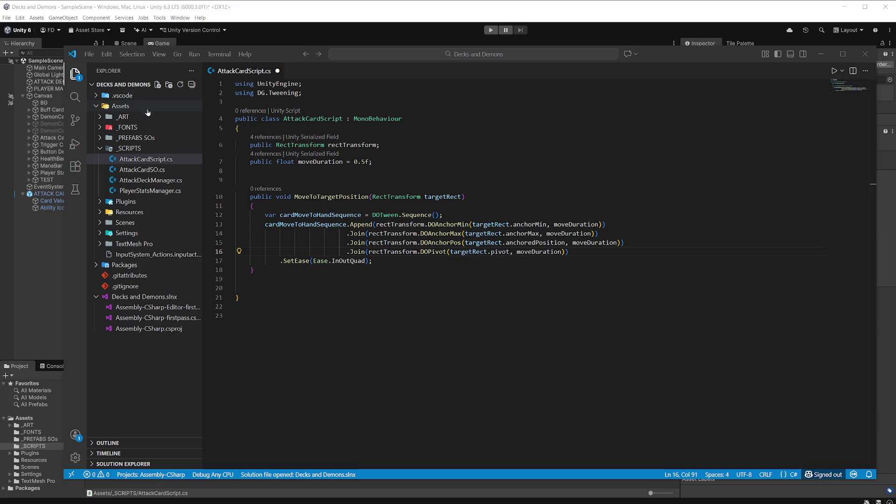
# Arrange the VS Code window beside Unity's Game view and add a blank line after the pivot Join
pyautogui.moveTo(63, 138)
pyautogui.mouseDown()
pyautogui.moveTo(424, 139)
pyautogui.moveTo(313, 139)
pyautogui.mouseUp()
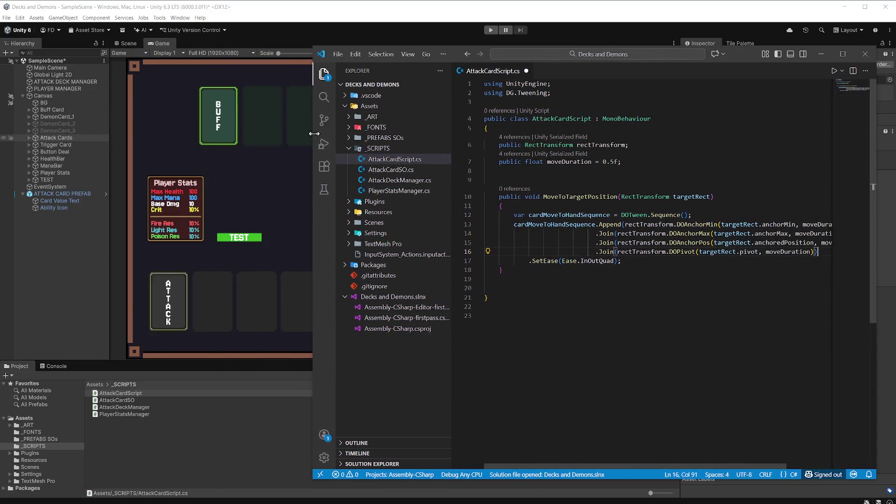
pyautogui.moveTo(741, 51)
pyautogui.mouseDown()
pyautogui.moveTo(564, 42)
pyautogui.moveTo(597, 44)
pyautogui.mouseUp()
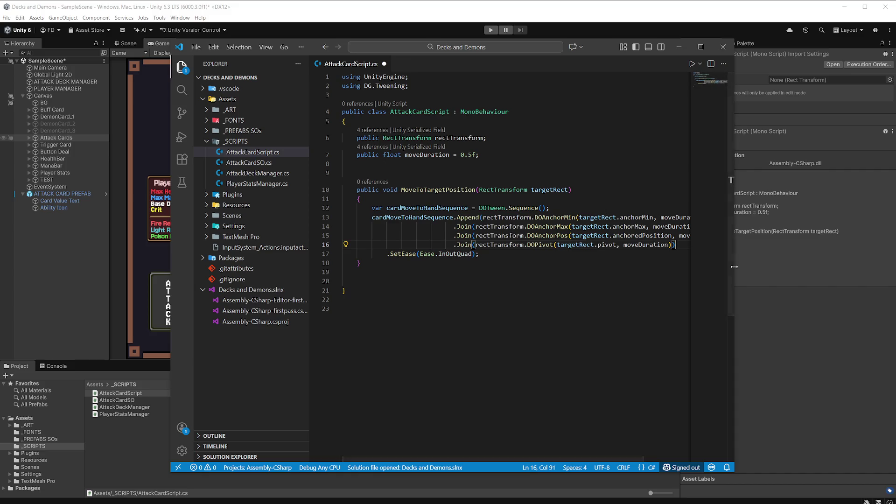
pyautogui.moveTo(734, 269); pyautogui.dragTo(883, 270)
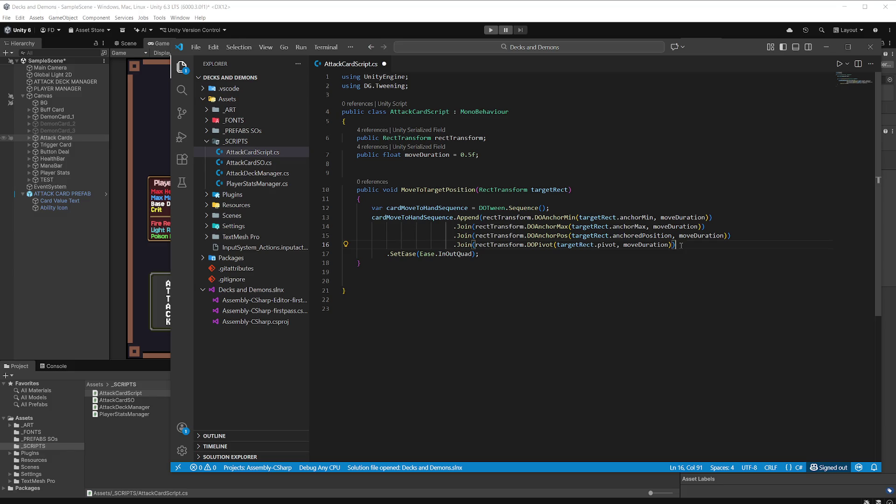
pyautogui.press('Return')
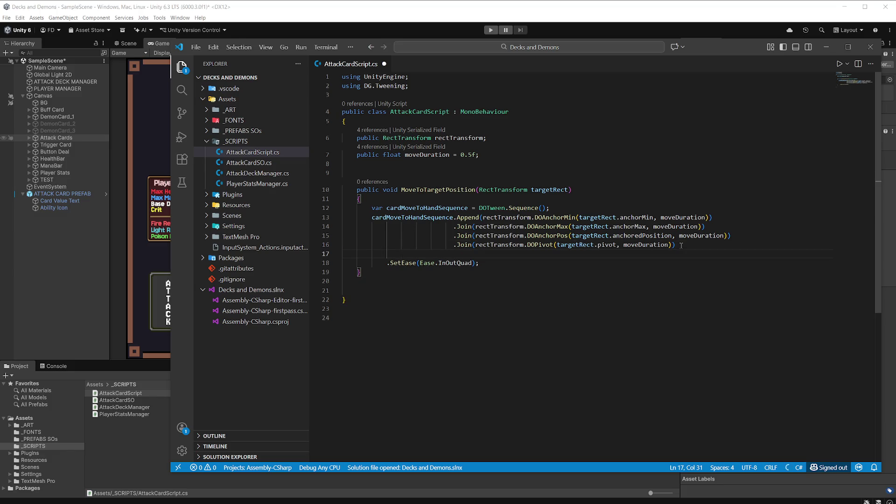
# Add a fifth Join tweening rectTransform with DOScale to targetRect.localScale over moveDuration
pyautogui.write('.Jpoi')
pyautogui.press('BackSpace')
pyautogui.press('BackSpace')
pyautogui.press('BackSpace')
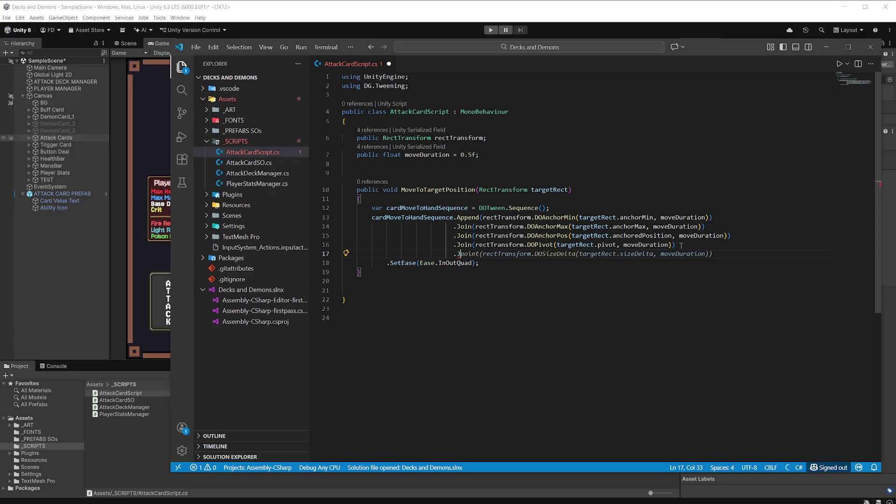
pyautogui.write('oin')
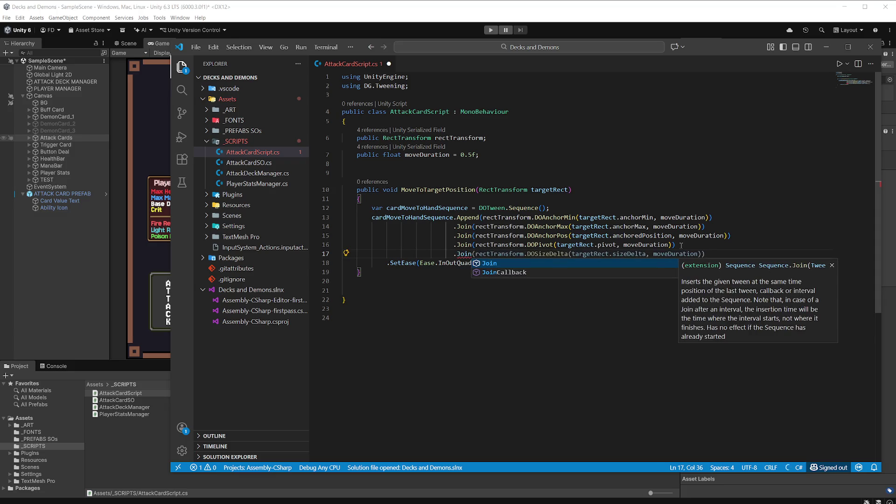
pyautogui.press('Escape')
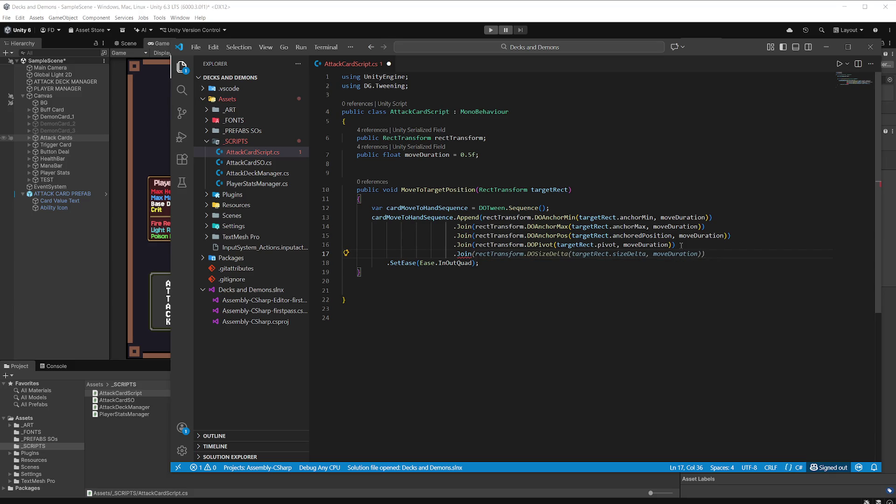
pyautogui.write('(rec')
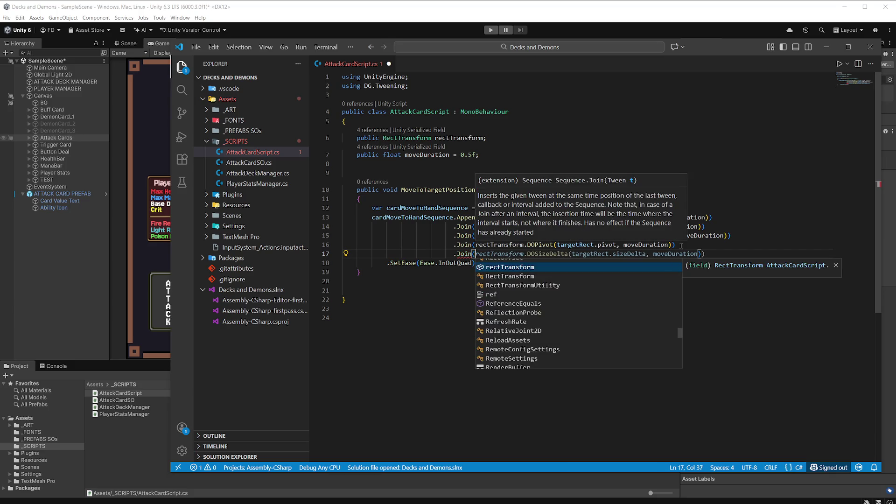
pyautogui.write('tTransform')
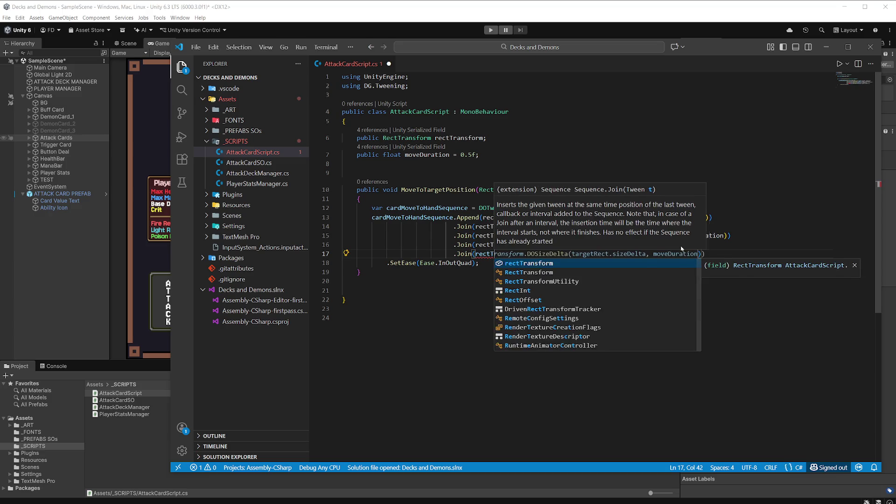
pyautogui.write('.Dos')
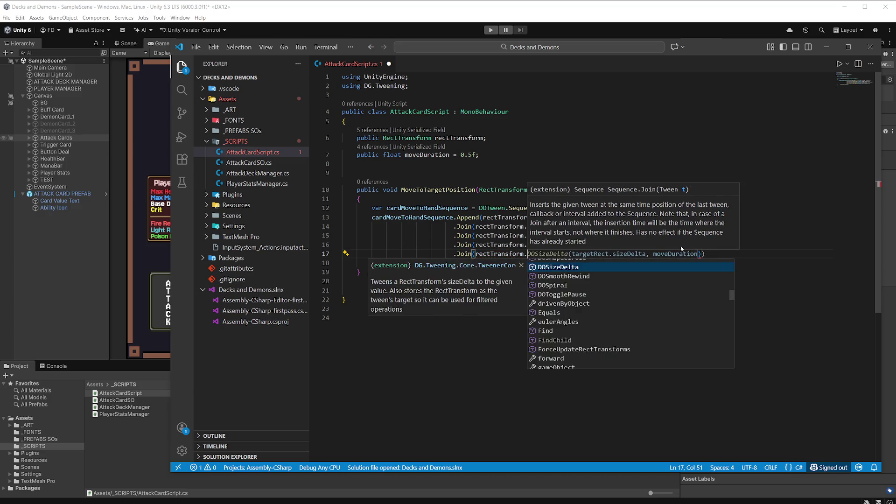
pyautogui.press('Tab')
pyautogui.press('Tab')
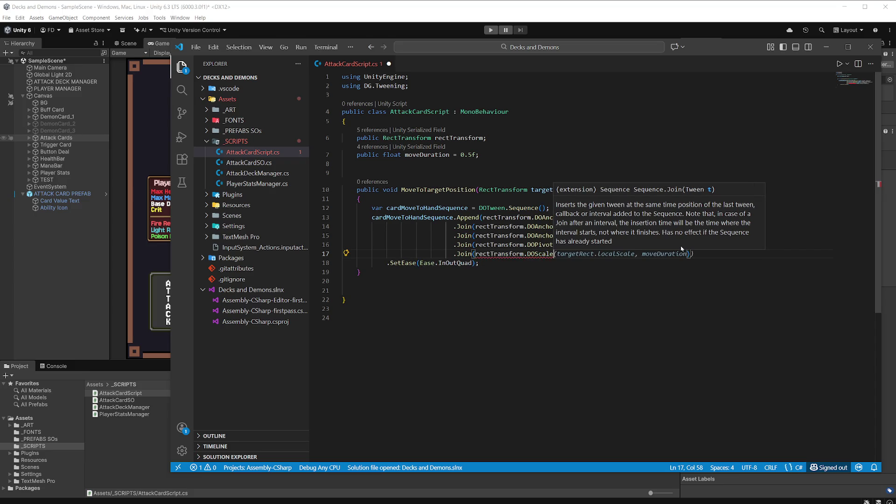
pyautogui.press('Tab')
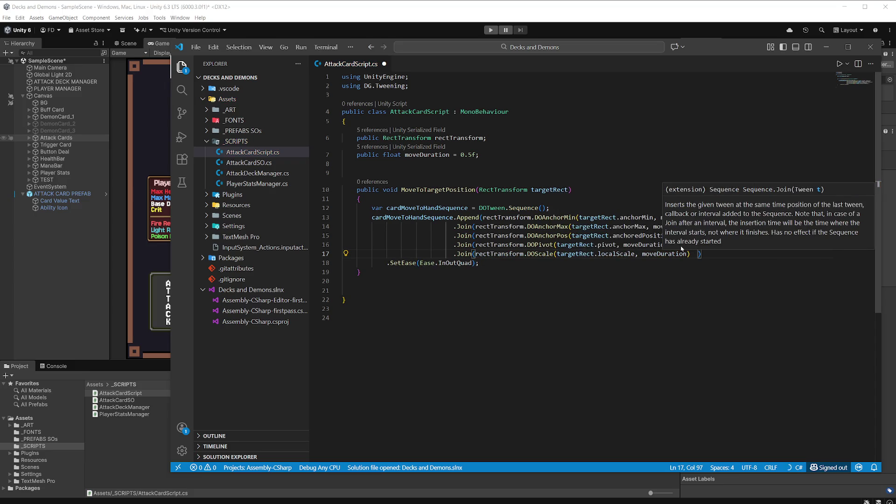
pyautogui.press('BackSpace')
pyautogui.press('BackSpace')
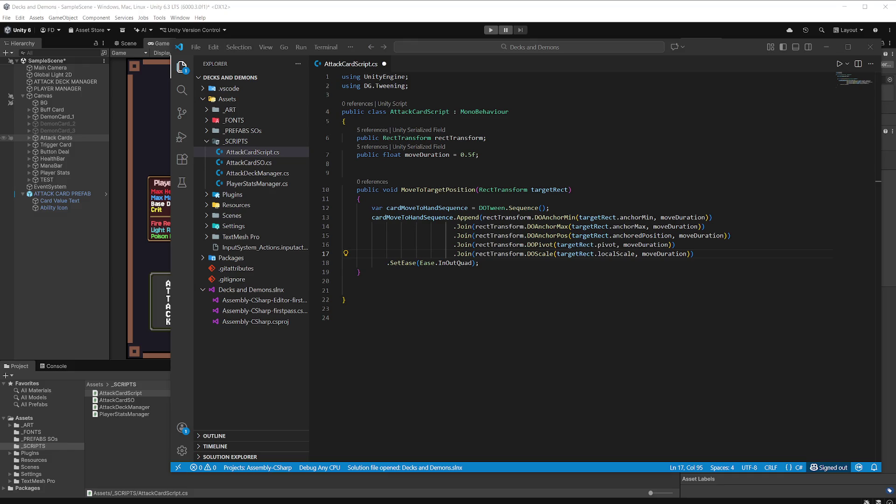
pyautogui.click(879, 183)
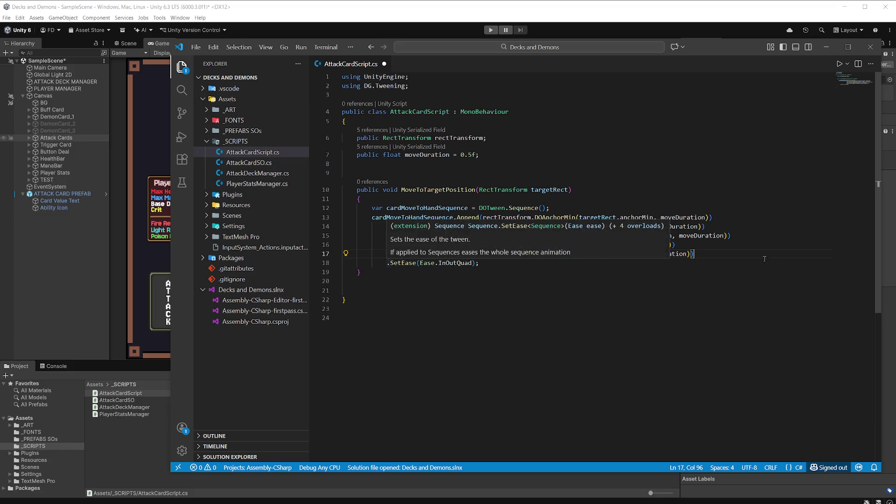
# Add an .OnComplete(FlipCardToFront) line after the DOScale Join
pyautogui.press('Return')
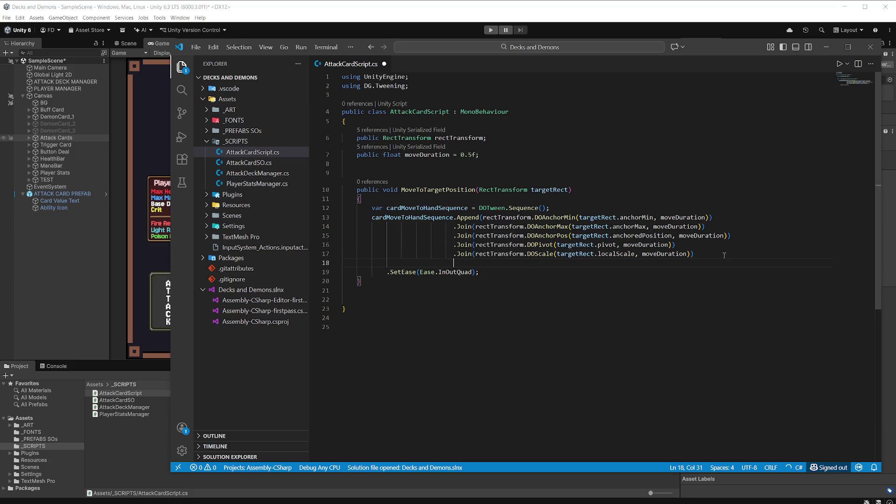
pyautogui.write('.')
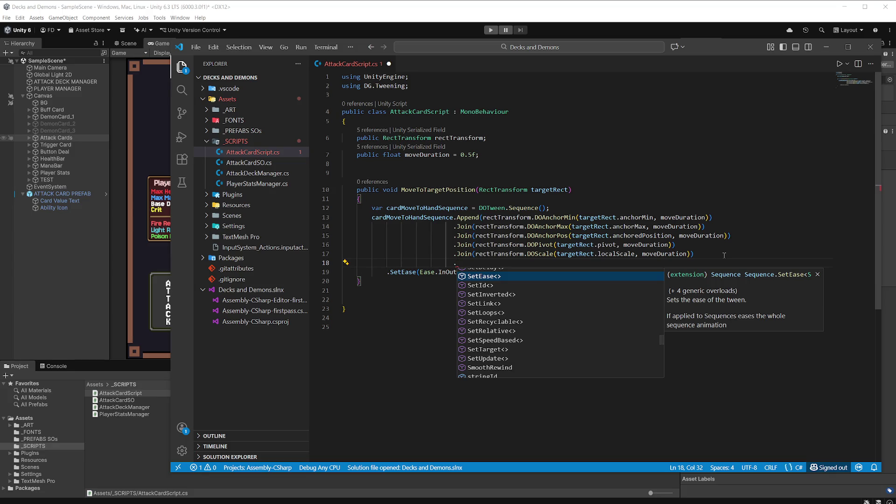
pyautogui.write('OnComplete')
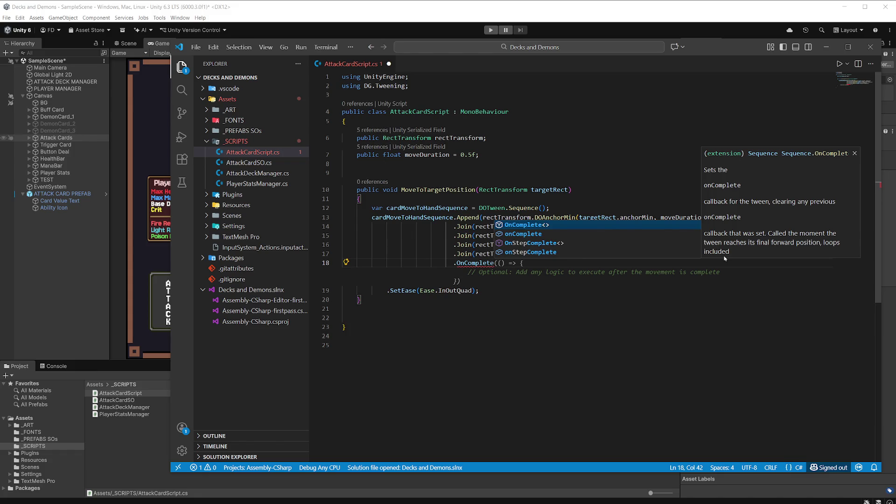
pyautogui.write('(')
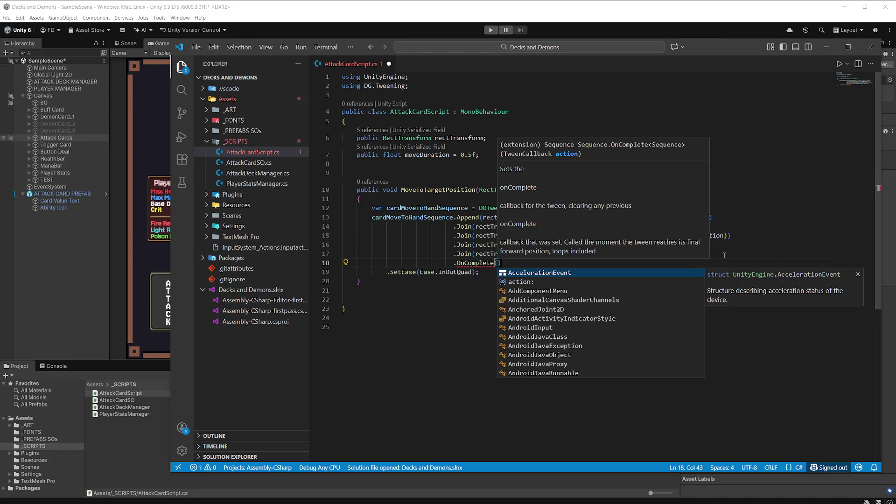
pyautogui.write('Flipo')
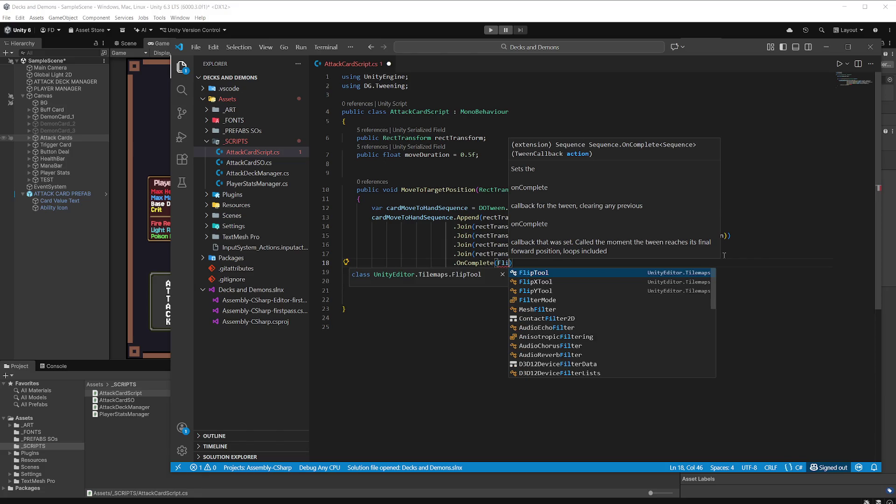
pyautogui.press('BackSpace')
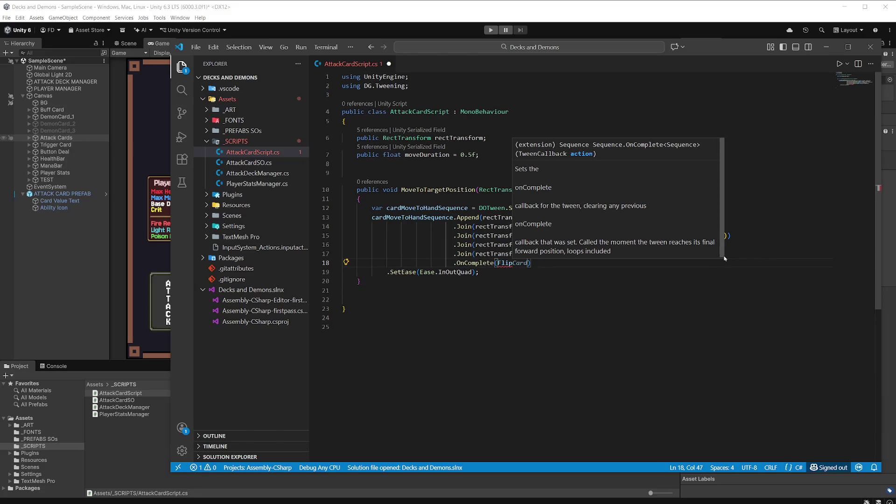
pyautogui.write('CardTo')
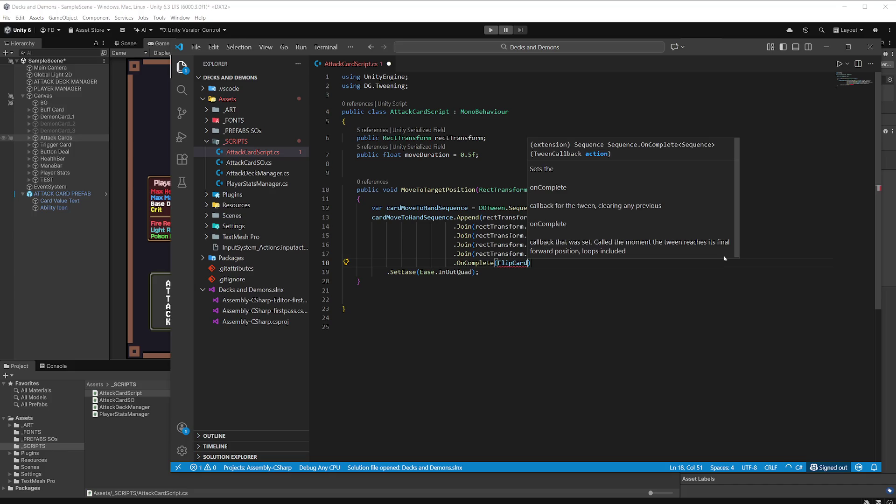
pyautogui.write('From')
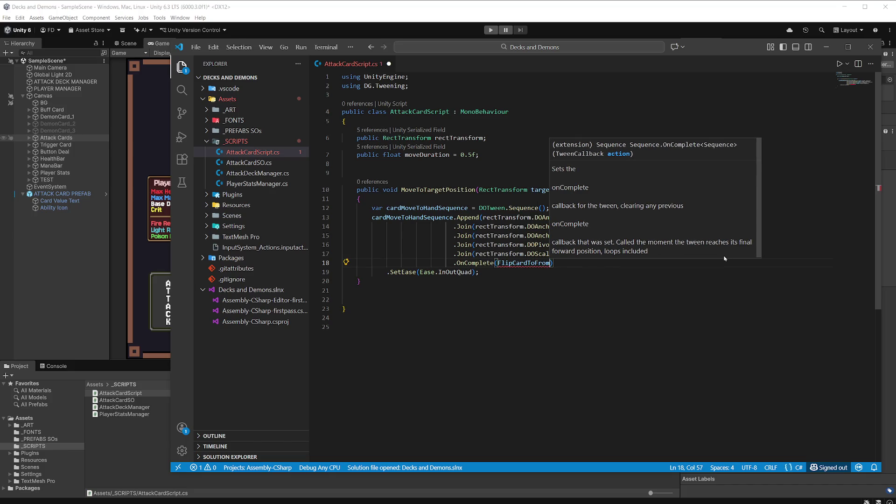
pyautogui.write('t')
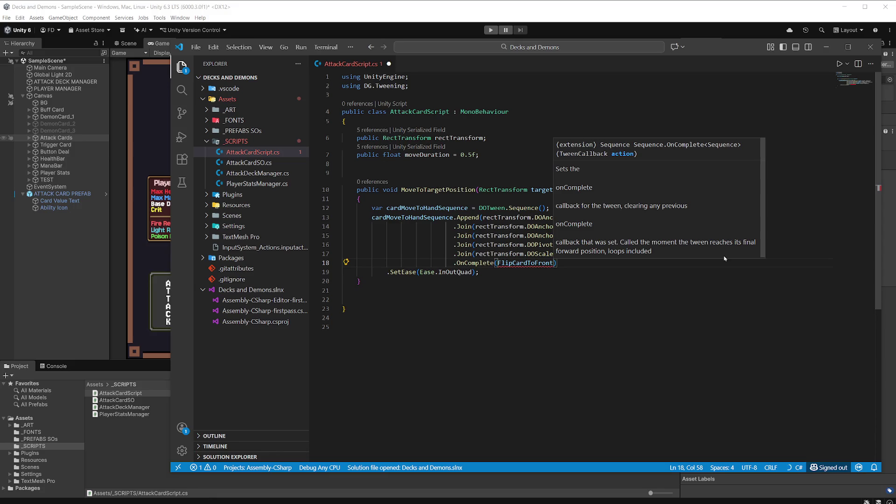
pyautogui.write(')')
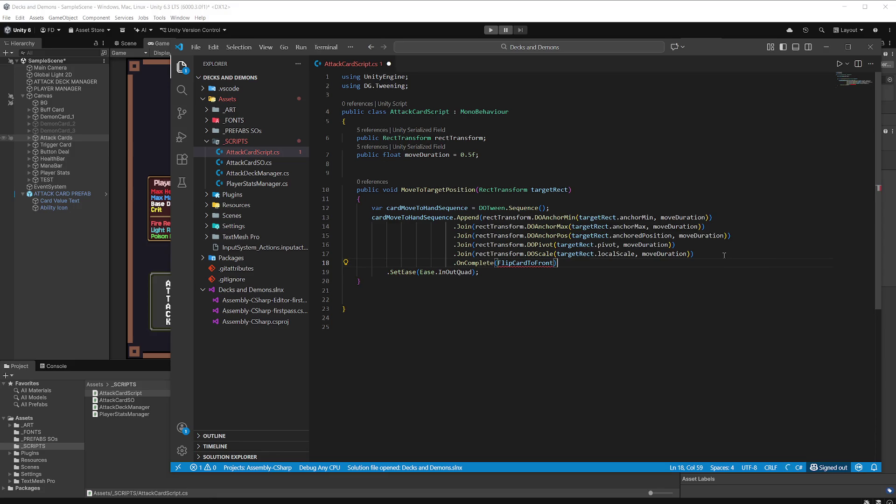
# Indent the SetEase line under OnComplete and add blank lines below the method
pyautogui.click(389, 271)
pyautogui.press('Tab')
pyautogui.press('Tab')
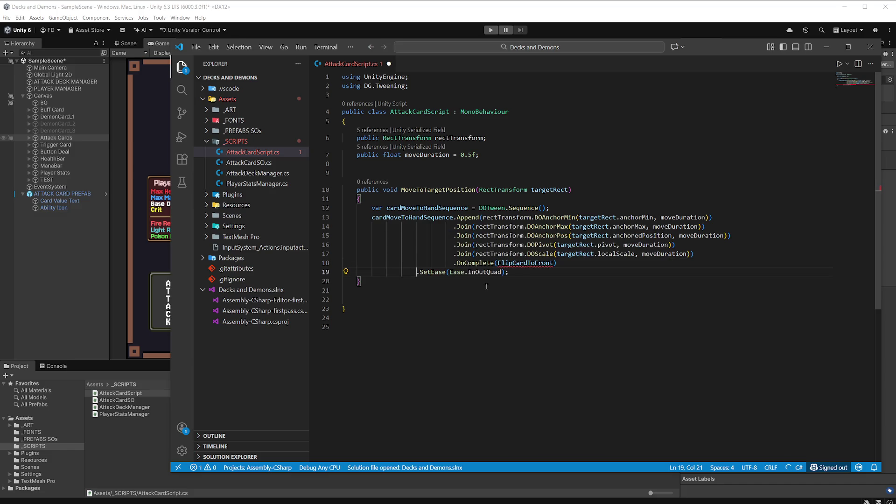
pyautogui.press('Tab')
pyautogui.press('Tab')
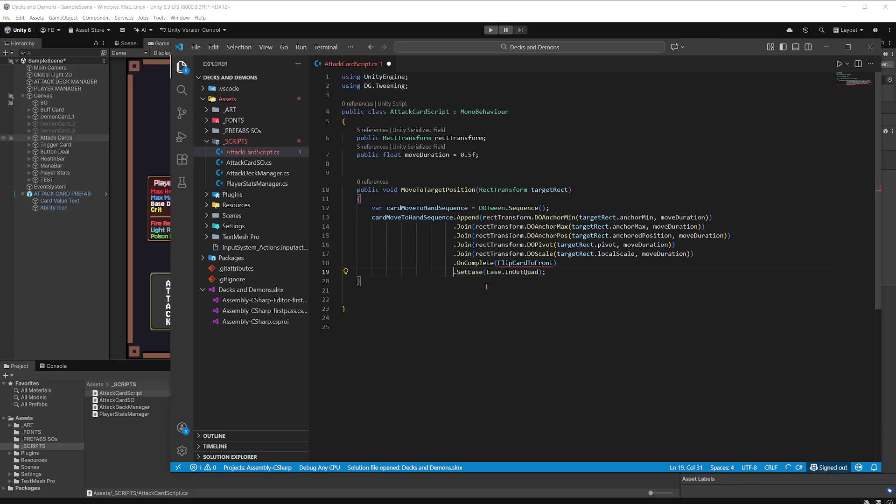
pyautogui.click(380, 282)
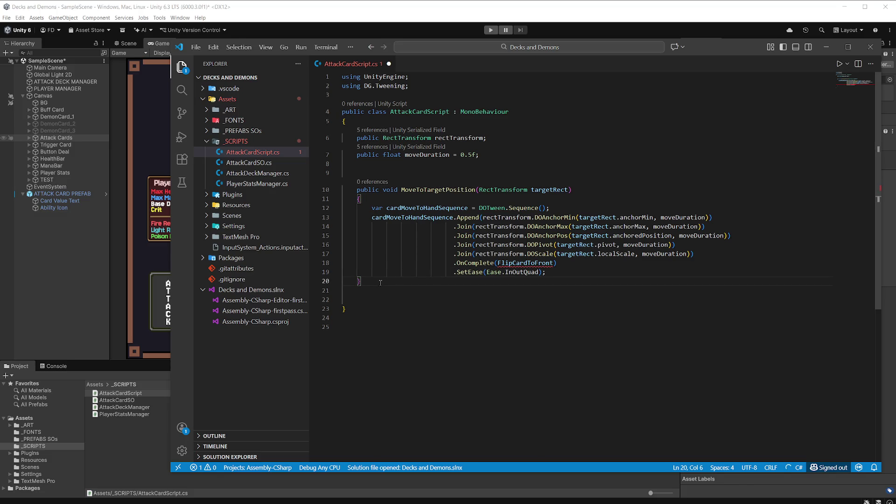
pyautogui.press('Return')
pyautogui.press('Return')
# Add a private FlipCardToFront method logging 'Card flipped to front side.', save, and return to Unity
pyautogui.write('private')
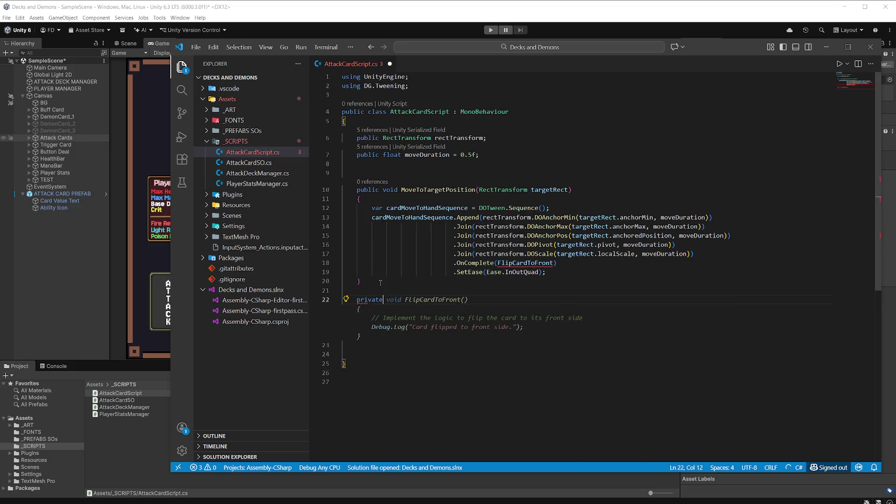
pyautogui.press('Tab')
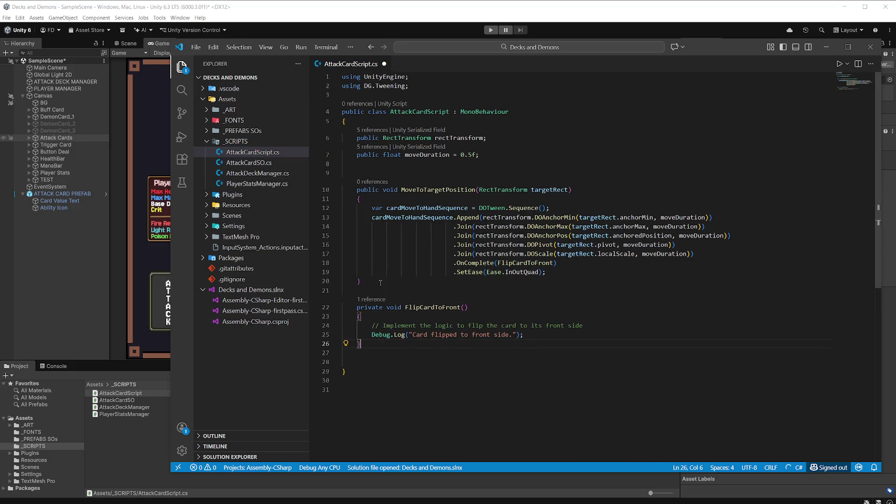
pyautogui.hotkey('ctrl', 's')
pyautogui.click(764, 14)
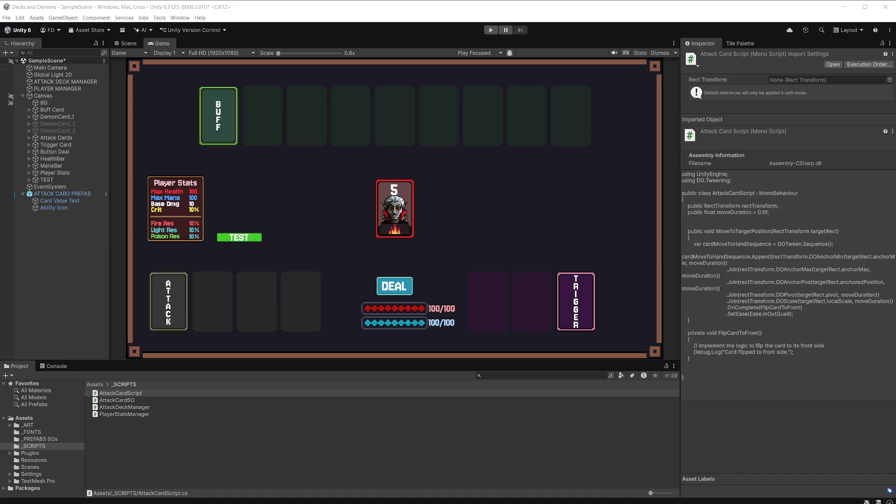
# Reopen AttackCardScript from the _SCRIPTS folder in VS Code and place the cursor on line 21
pyautogui.hotkey('alt', 'Tab')
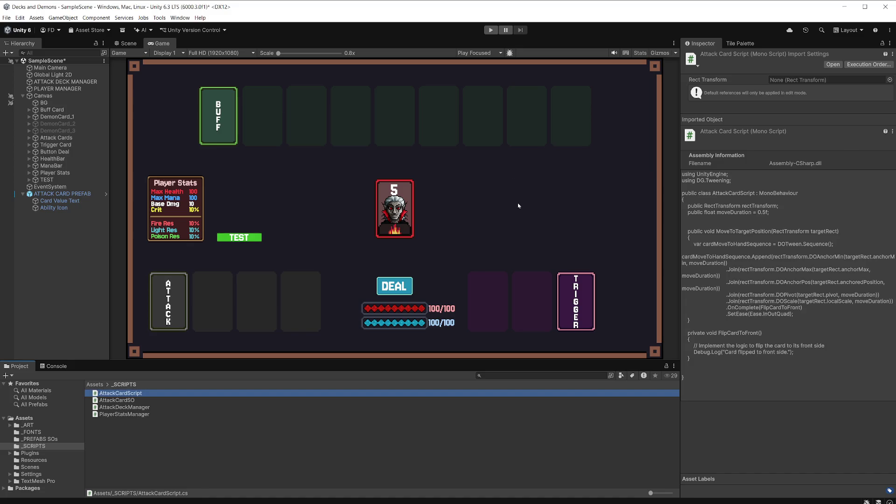
pyautogui.hotkey('alt', 'Tab')
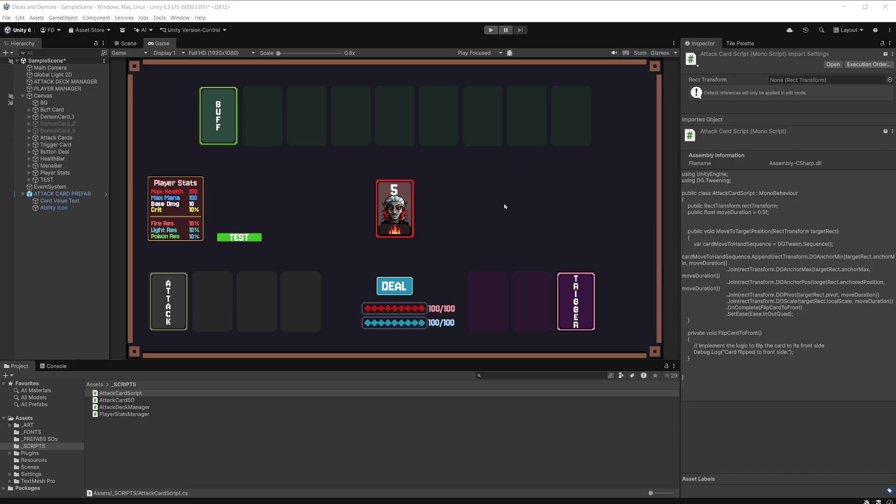
pyautogui.click(332, 435)
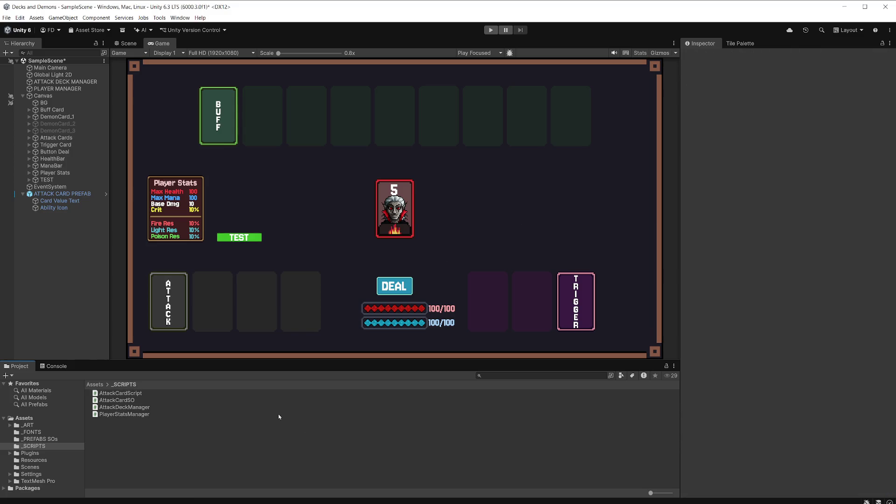
pyautogui.doubleClick(121, 394)
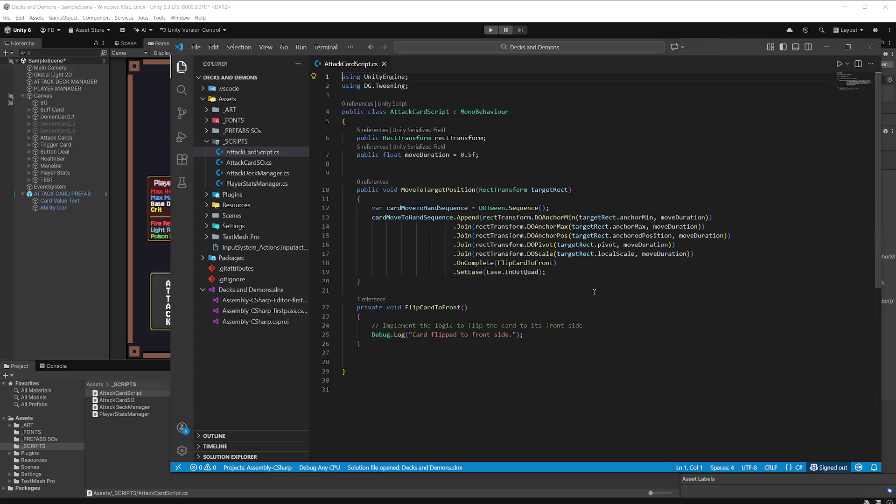
pyautogui.click(594, 291)
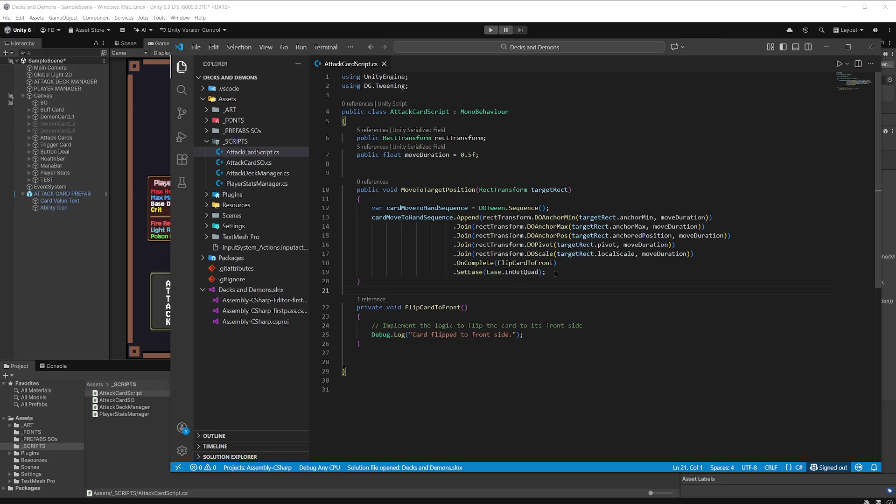
# Comment out the SetEase call, end the chain with OnComplete(FlipCardToFront); and save AttackCardScript.cs
pyautogui.moveTo(546, 272); pyautogui.dragTo(455, 273)
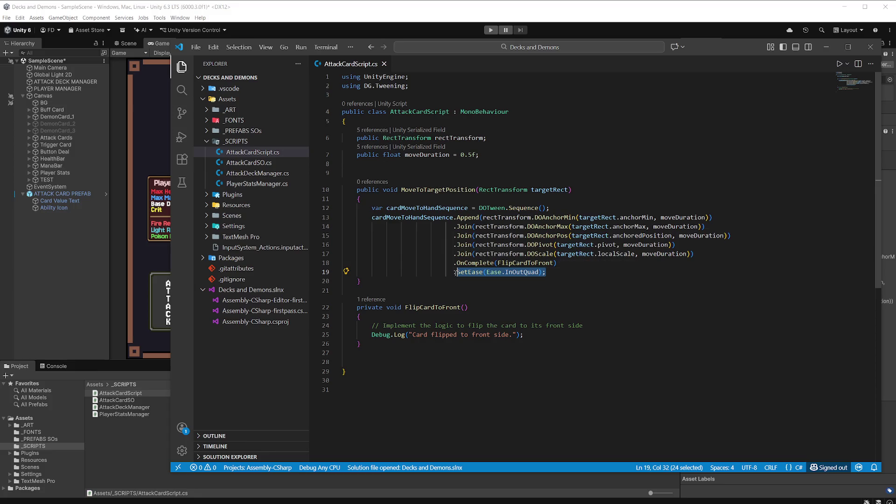
pyautogui.click(545, 274)
pyautogui.moveTo(546, 274); pyautogui.dragTo(454, 273)
pyautogui.hotkey('ctrl', '/')
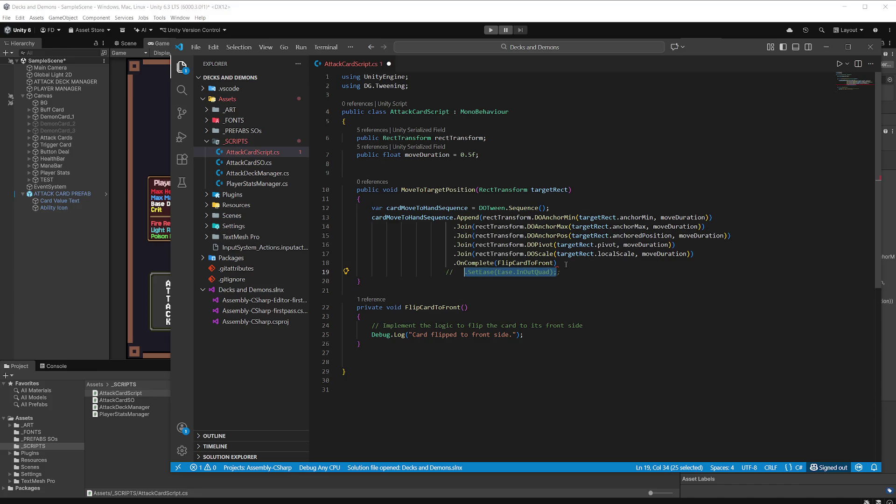
pyautogui.click(566, 265)
pyautogui.write(';')
pyautogui.click(579, 189)
pyautogui.hotkey('ctrl', 's')
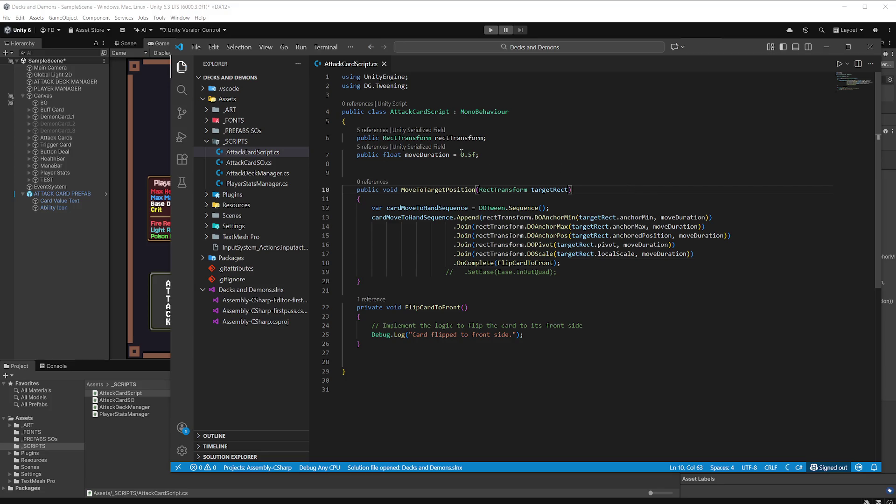
# Open AttackDeckManager.cs, then add a blank line after AttackCardScript's moveDuration field
pyautogui.click(282, 176)
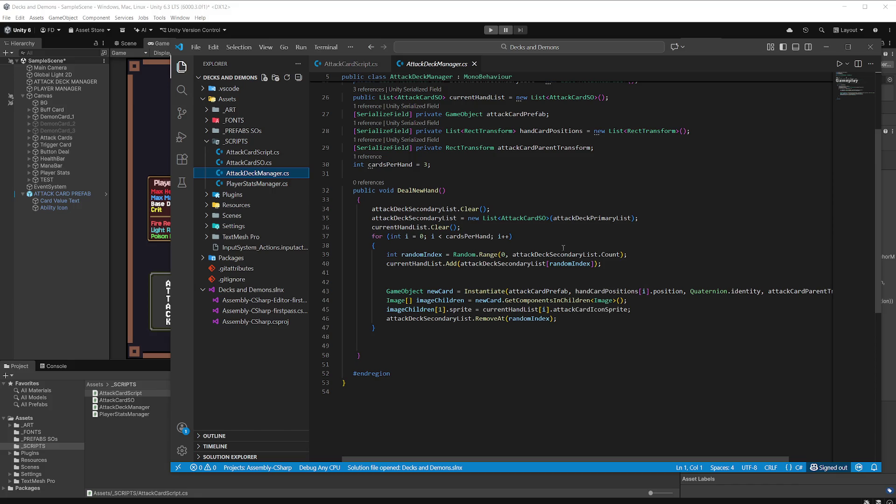
pyautogui.click(359, 65)
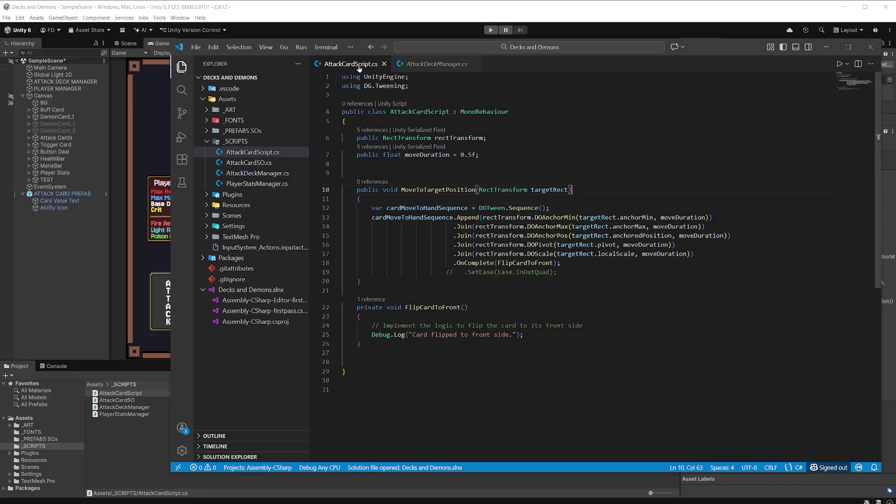
pyautogui.click(495, 155)
pyautogui.press('Return')
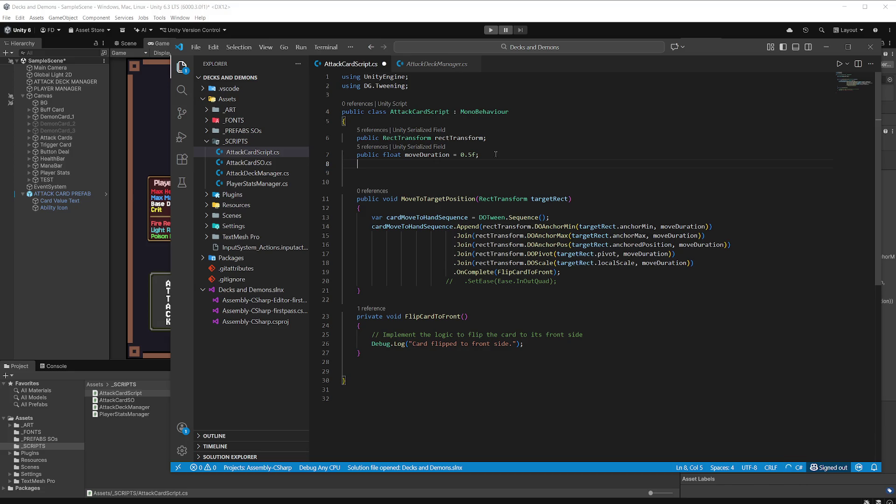
# Declare a public AttackCardSO attackCardData field in AttackCardScript, save, and view AttackDeckManager.cs
pyautogui.write('public ')
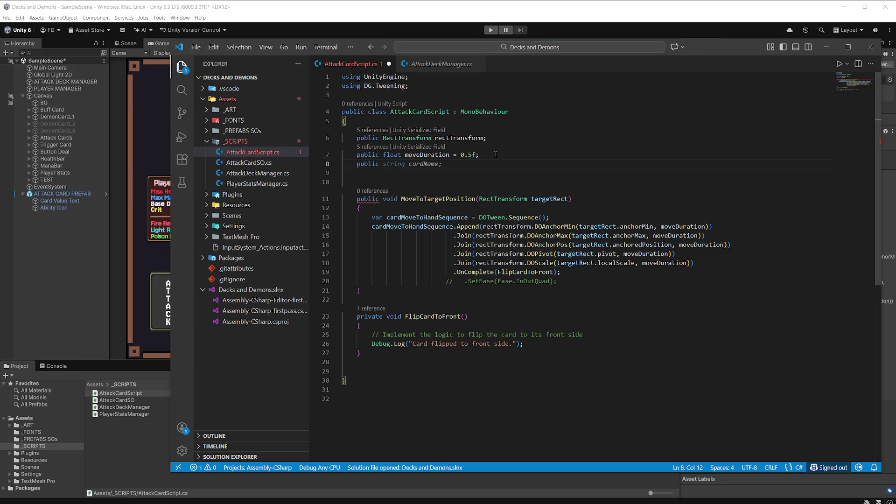
pyautogui.write('Att')
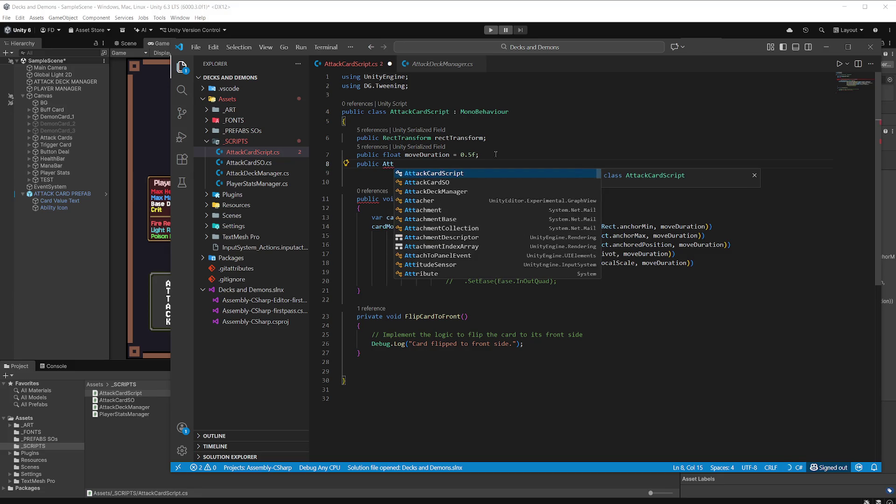
pyautogui.press('Down')
pyautogui.press('Tab')
pyautogui.press('Tab')
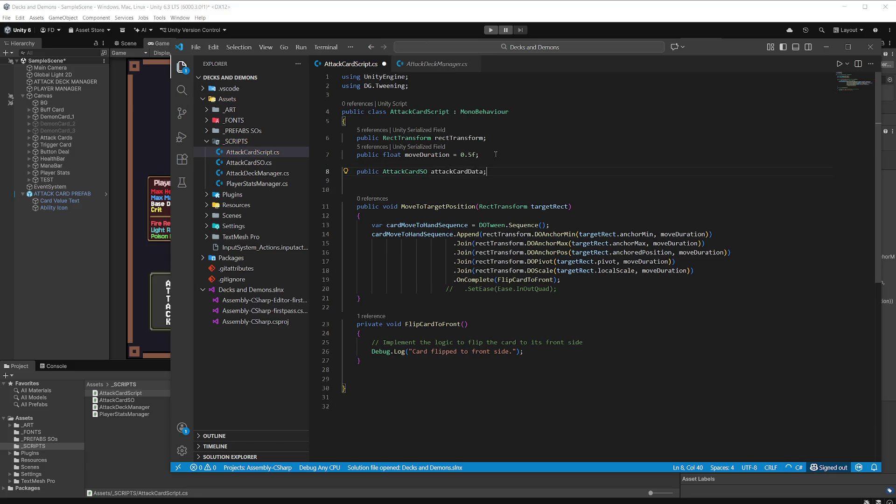
pyautogui.hotkey('ctrl', 's')
pyautogui.click(420, 66)
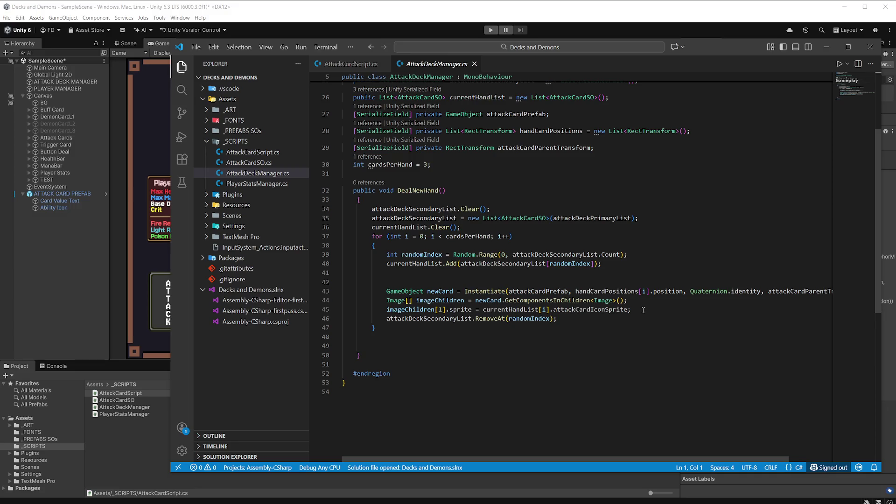
# Replace DealNewHand's two sprite lines with newCard's AttackCardScript attackCardData = attackDeckSecondaryList[randomIndex], then save
pyautogui.moveTo(643, 310); pyautogui.dragTo(343, 303)
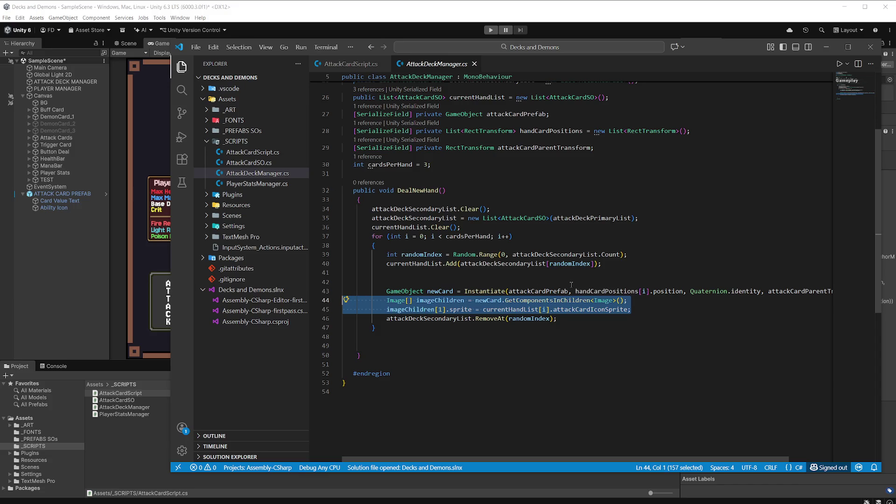
pyautogui.write('new')
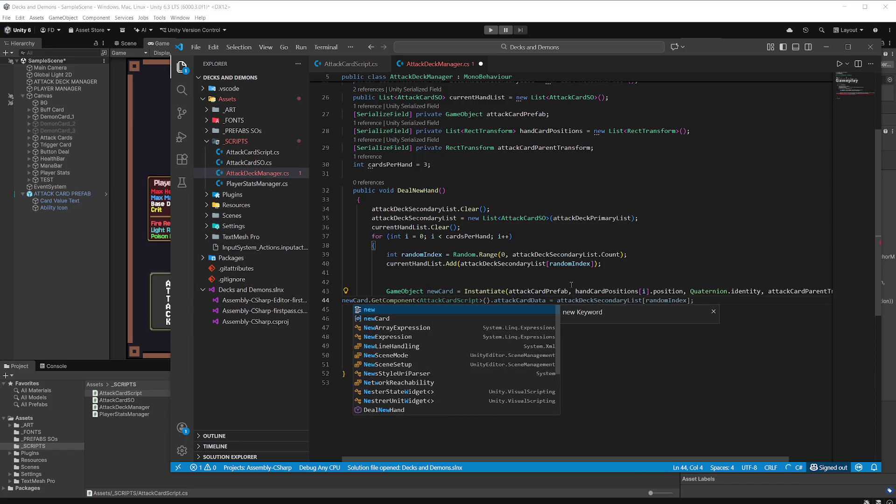
pyautogui.press('Tab')
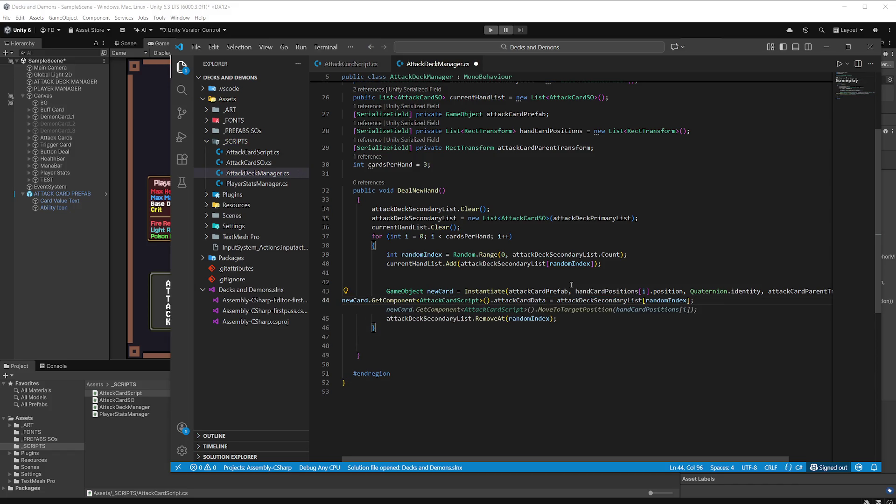
pyautogui.click(348, 301)
pyautogui.press('Tab')
pyautogui.press('Tab')
pyautogui.press('Tab')
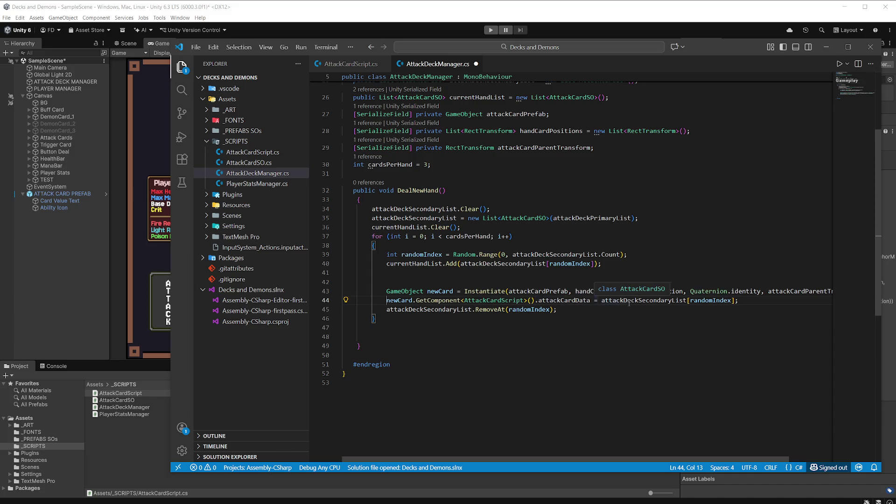
pyautogui.press('Down')
pyautogui.press('End')
pyautogui.hotkey('ctrl', 's')
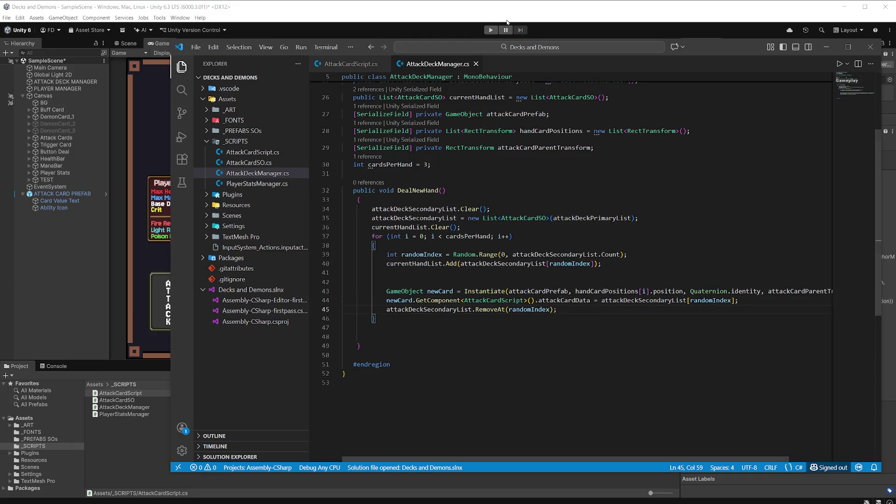
pyautogui.click(508, 23)
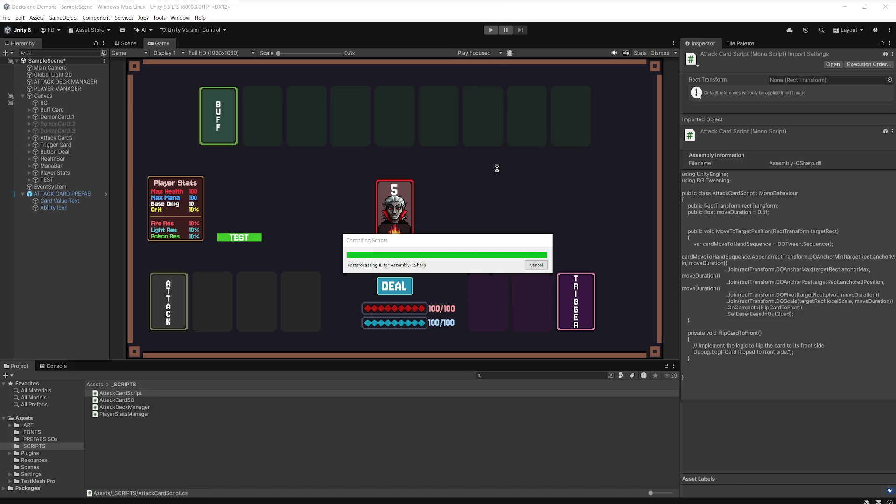
# Test DEAL in play mode, getting one blank 55 card and a NullReferenceException, then stop
pyautogui.click(491, 33)
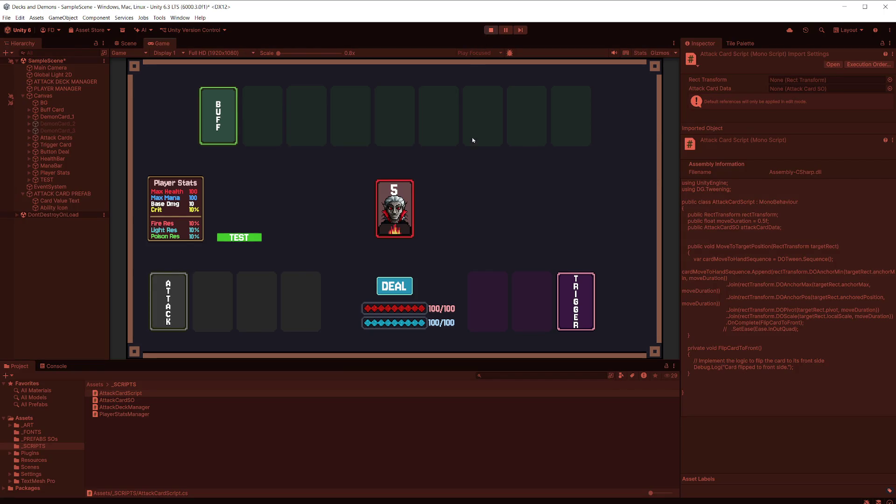
pyautogui.click(396, 288)
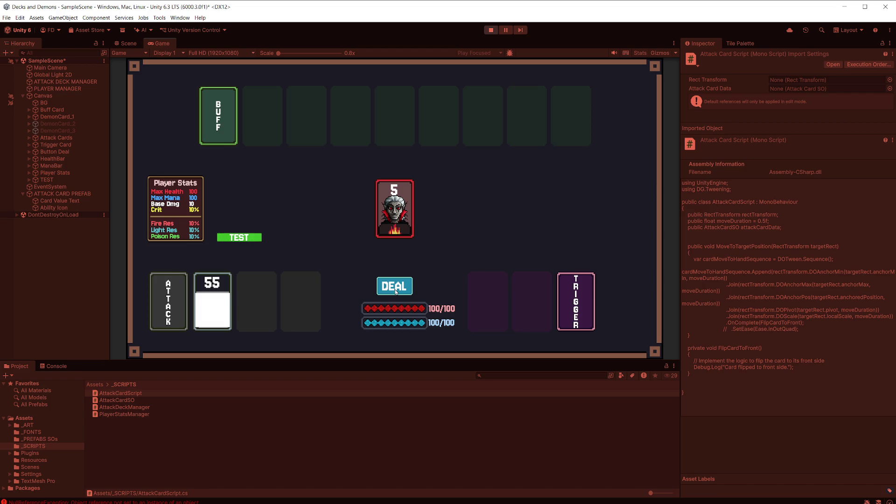
pyautogui.click(492, 29)
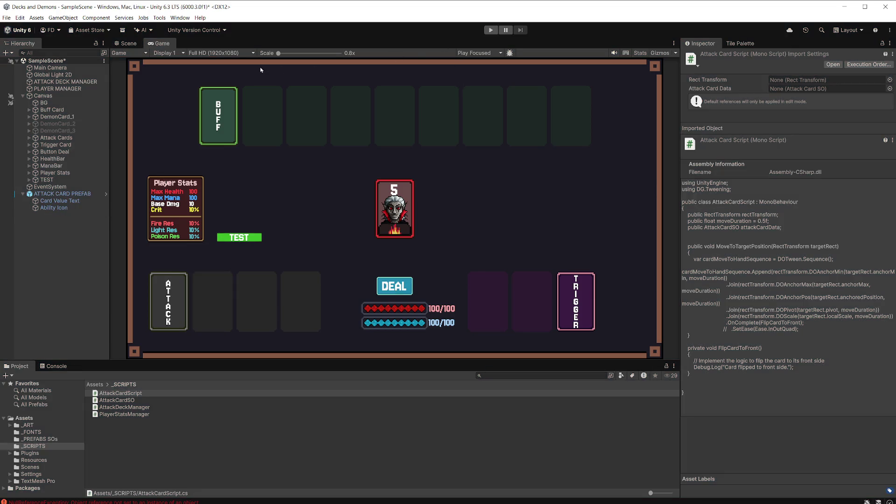
pyautogui.click(87, 82)
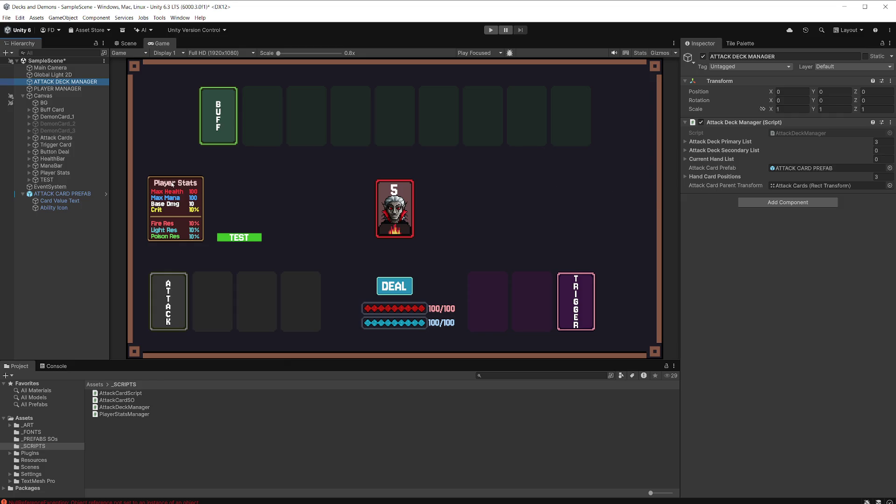
# Remove the duplicate Attack Card Script from the ATTACK CARD PREFAB instance and save the scene
pyautogui.moveTo(63, 197)
pyautogui.mouseDown()
pyautogui.moveTo(75, 204)
pyautogui.moveTo(74, 195)
pyautogui.mouseUp()
pyautogui.click(74, 194)
pyautogui.scroll(-3, 882, 248)
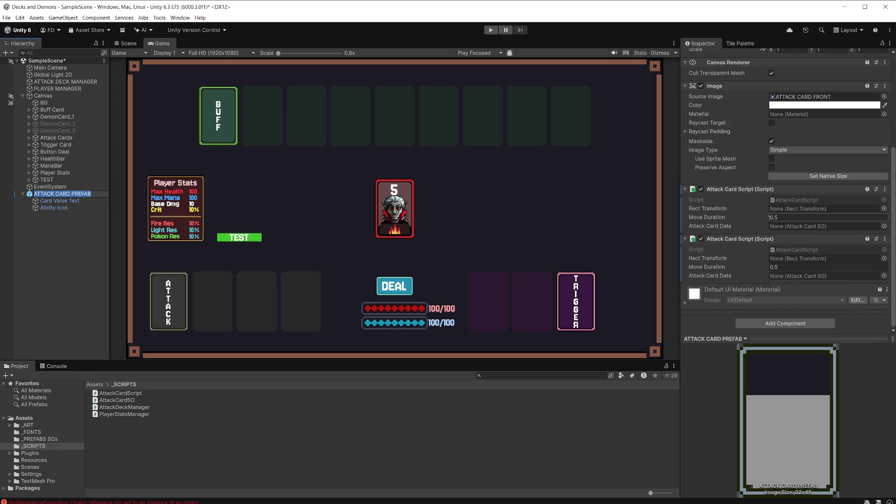
pyautogui.click(885, 239)
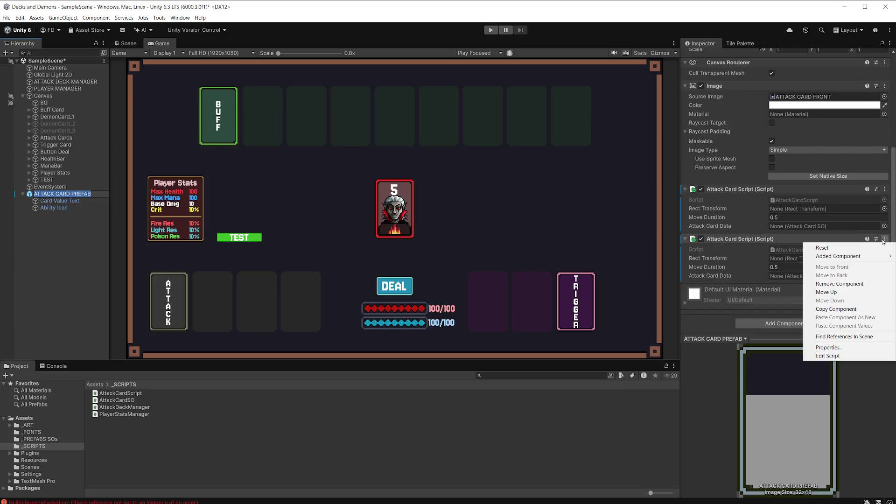
pyautogui.click(857, 286)
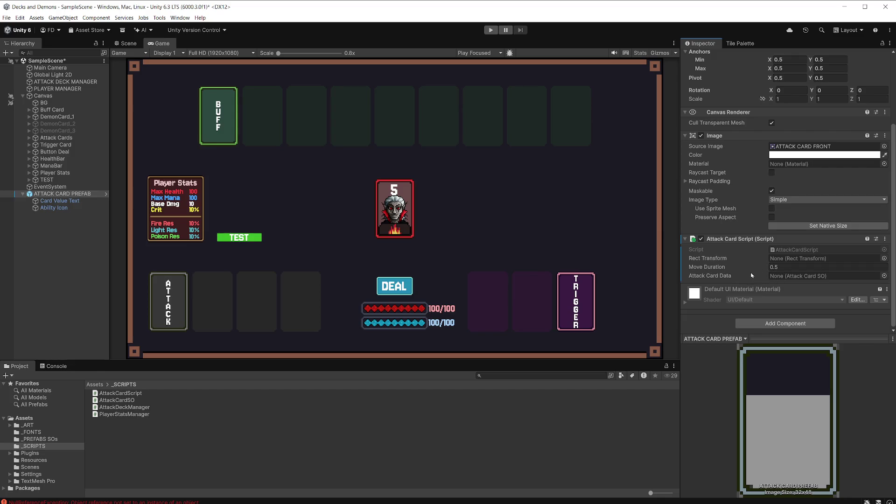
pyautogui.hotkey('ctrl', 's')
# Apply All overrides to the prefab, delete the scene instance, and show the _PREFABS SOs folder
pyautogui.scroll(5, 808, 150)
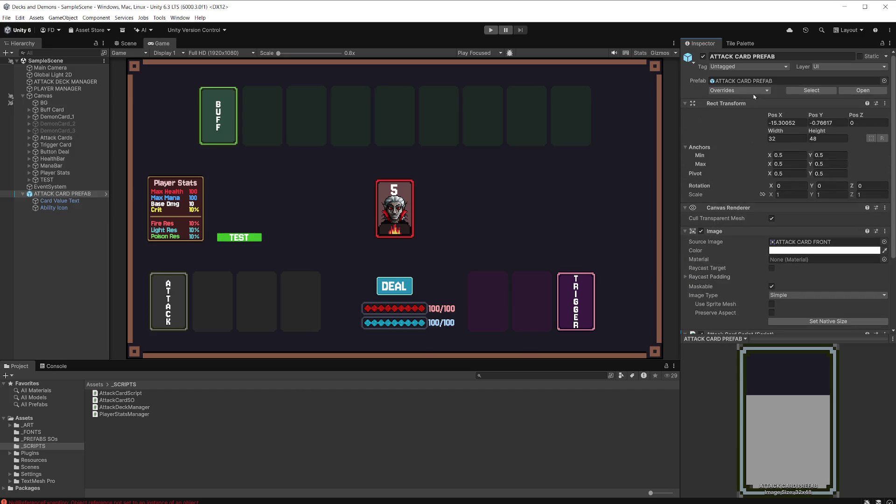
pyautogui.click(753, 92)
pyautogui.click(812, 146)
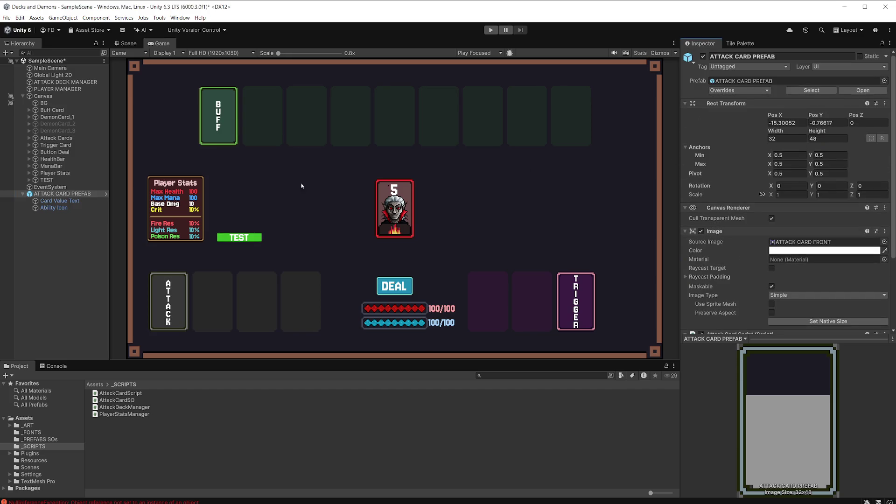
pyautogui.rightClick(79, 194)
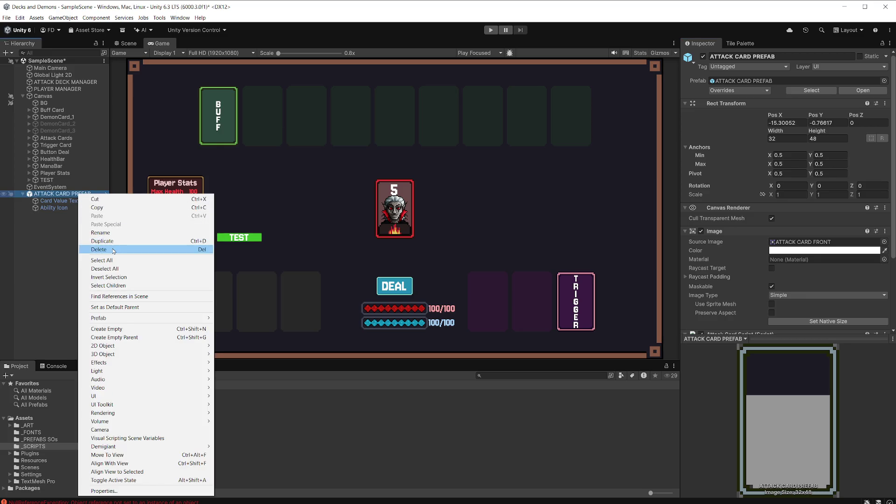
pyautogui.click(114, 251)
pyautogui.click(44, 439)
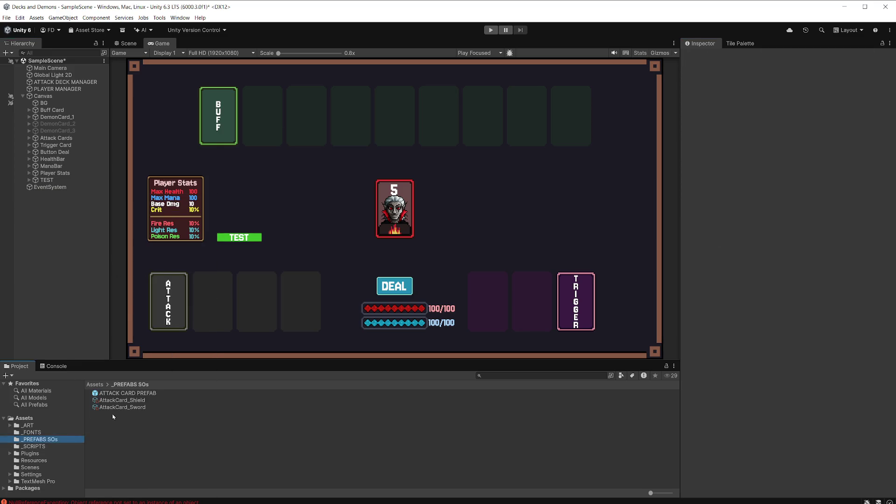
# Select the ATTACK CARD PREFAB asset, enter play mode, and deal a new hand
pyautogui.click(132, 394)
pyautogui.scroll(-3, 800, 242)
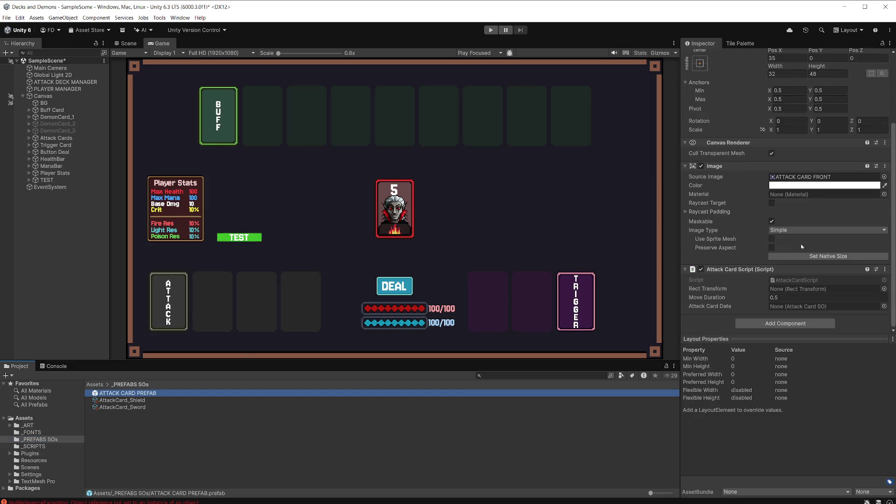
pyautogui.click(492, 41)
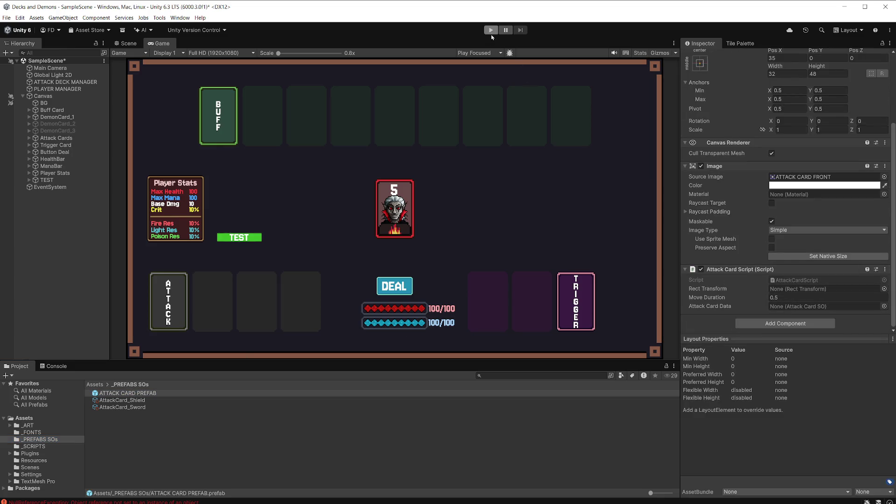
pyautogui.hotkey('ctrl', 'p')
pyautogui.click(391, 287)
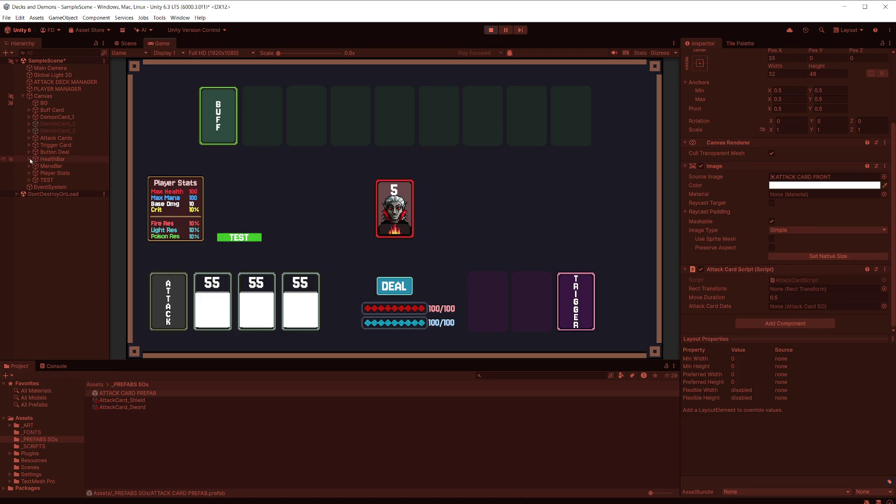
# Inspect a dealt card clone and its Card Value Text (AttackCard_Sword, 55), then stop play
pyautogui.click(29, 139)
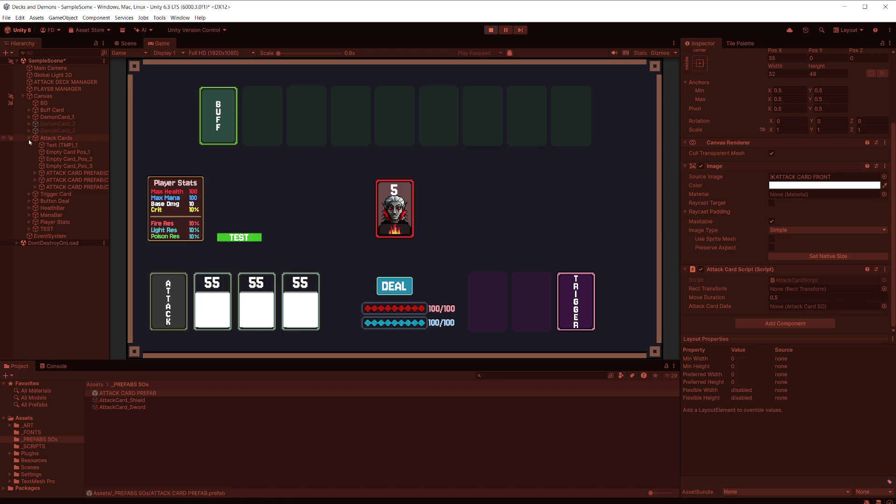
pyautogui.click(34, 173)
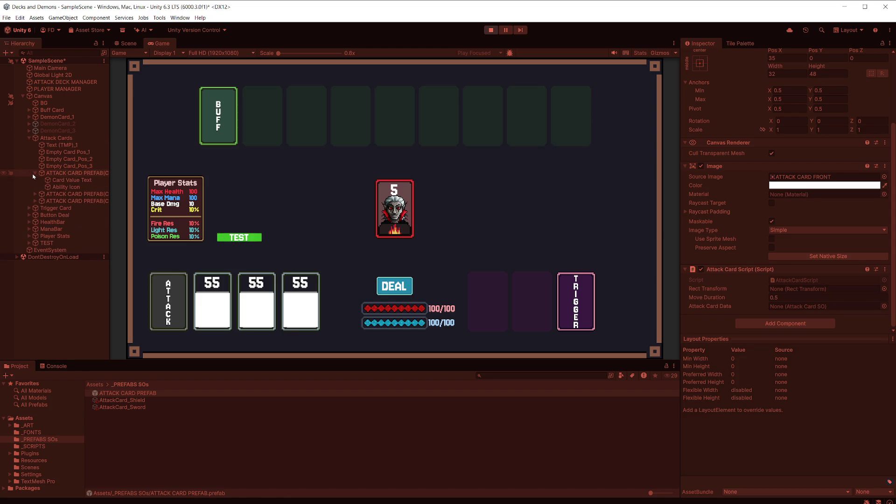
pyautogui.click(64, 175)
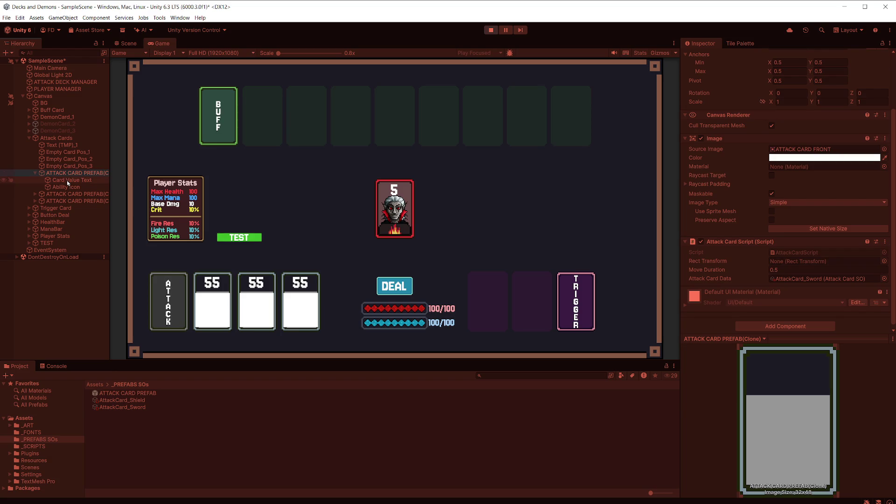
pyautogui.click(66, 180)
pyautogui.click(65, 173)
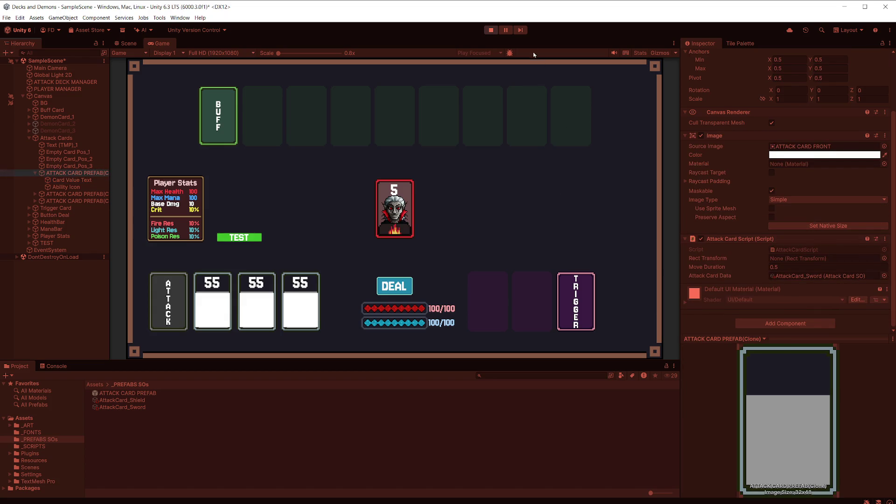
pyautogui.click(490, 30)
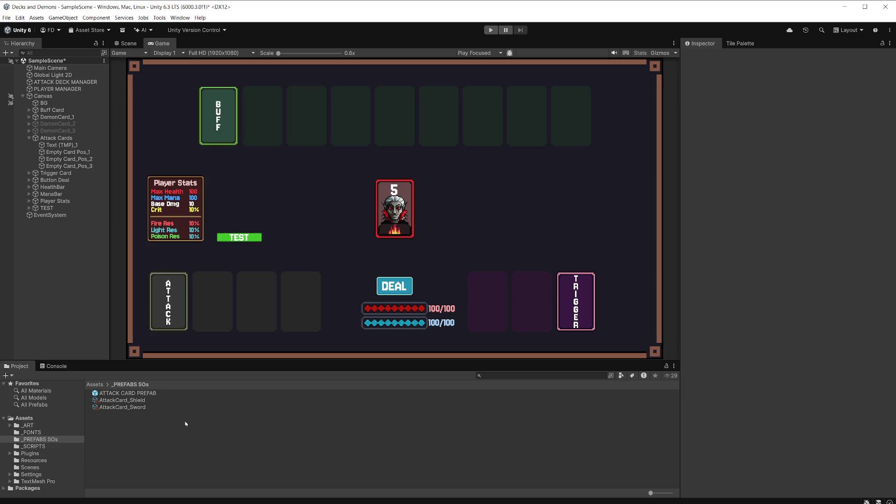
# Place an ATTACK CARD PREFAB instance and set its Source Image to the ATTACK CARD sprite, then save
pyautogui.click(151, 393)
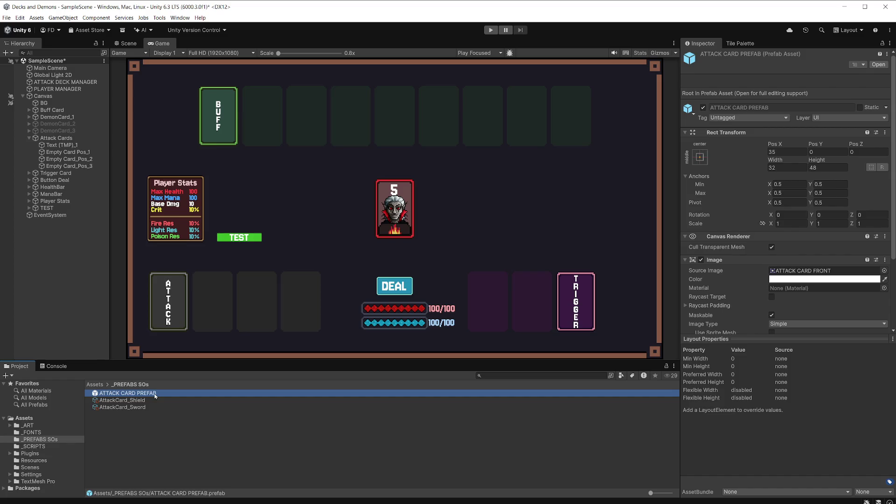
pyautogui.moveTo(155, 396); pyautogui.dragTo(86, 306)
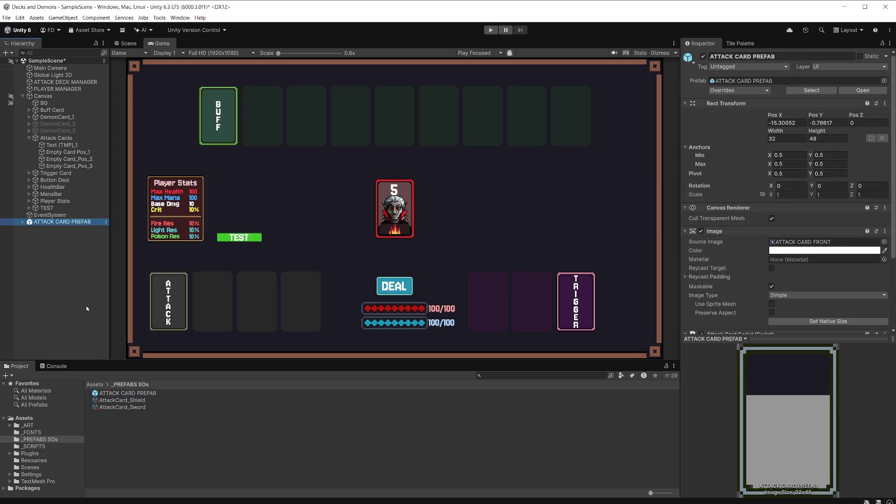
pyautogui.click(43, 425)
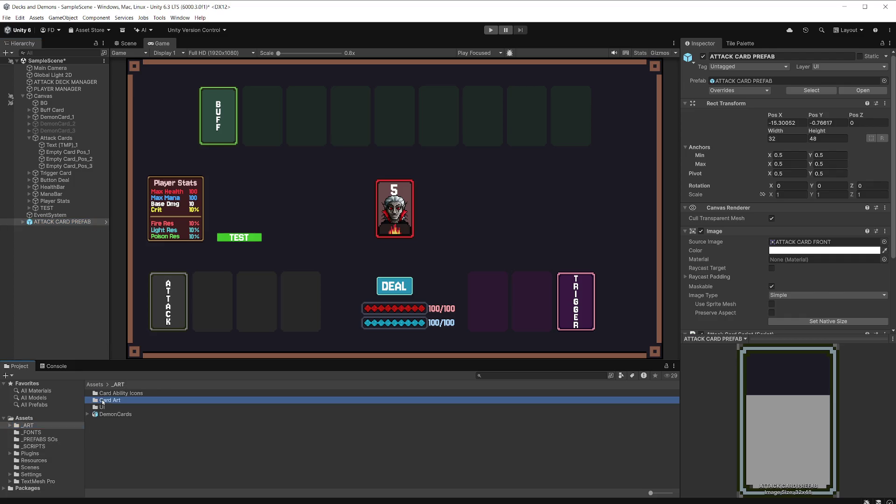
pyautogui.doubleClick(104, 401)
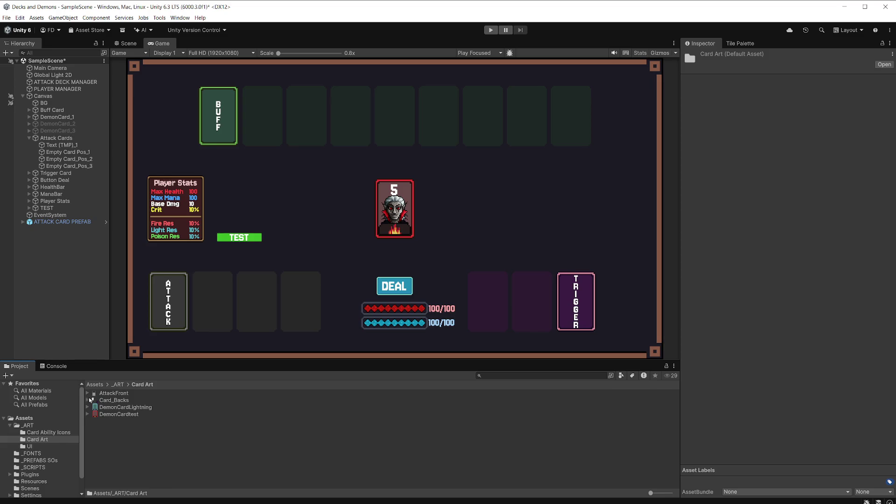
pyautogui.click(88, 402)
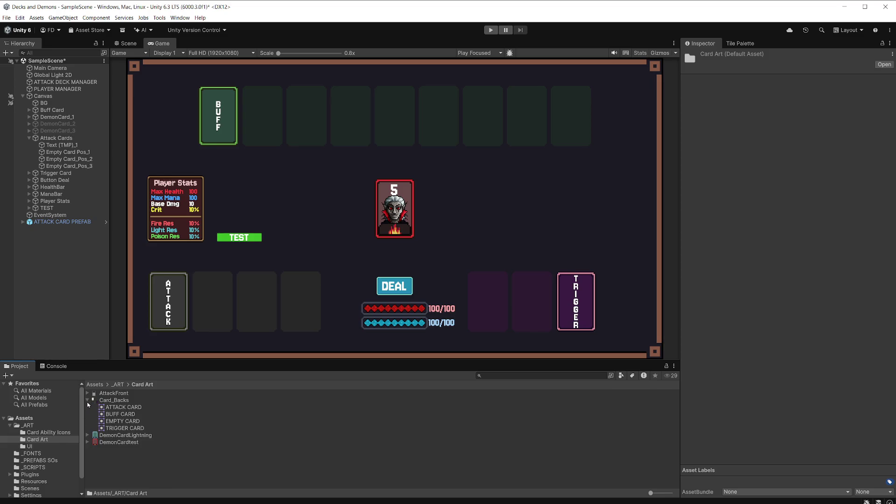
pyautogui.click(79, 223)
pyautogui.moveTo(139, 407)
pyautogui.mouseDown()
pyautogui.moveTo(801, 270)
pyautogui.moveTo(811, 248)
pyautogui.mouseUp()
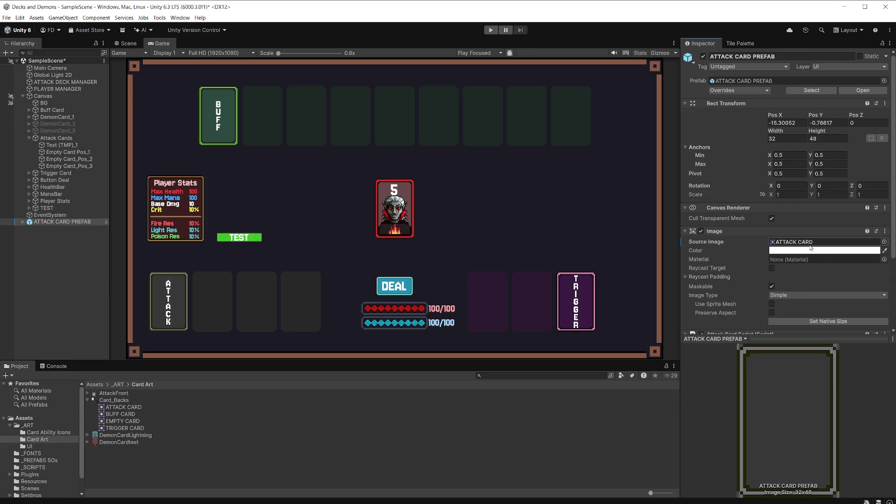
pyautogui.hotkey('ctrl', 's')
# Apply All overrides to the prefab, delete the instance, and test-deal three 55 cards
pyautogui.click(755, 92)
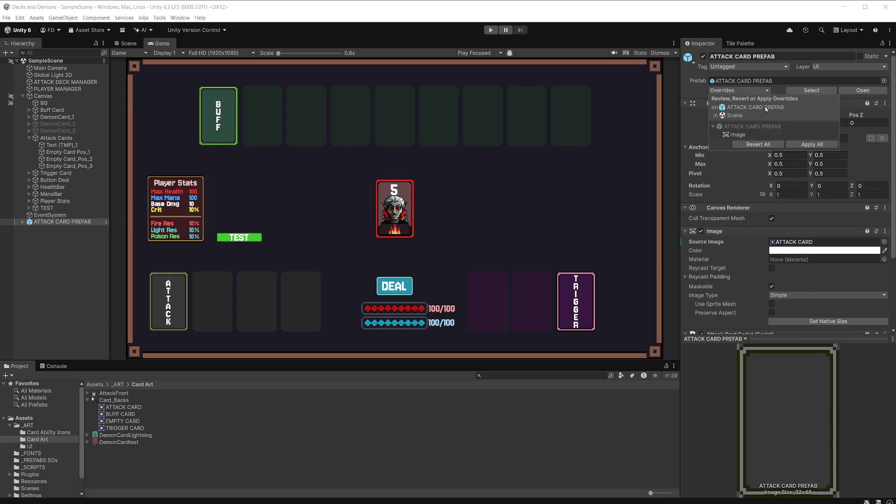
pyautogui.click(797, 142)
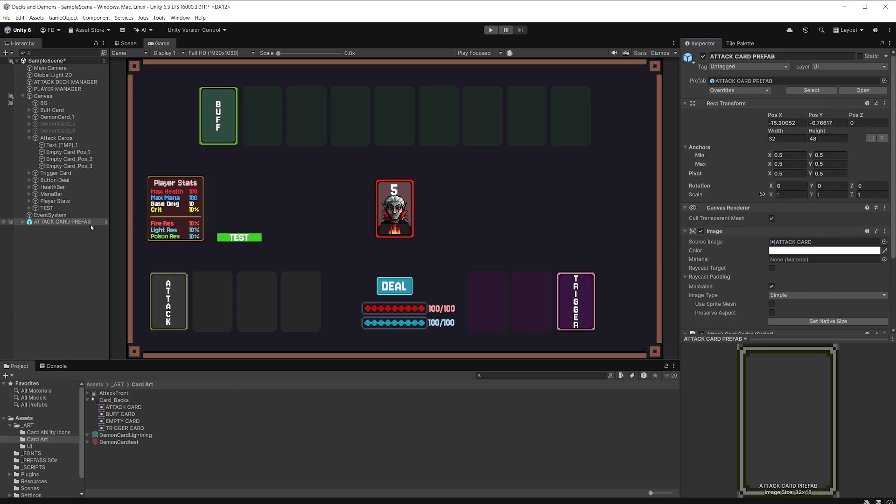
pyautogui.rightClick(90, 225)
pyautogui.click(112, 254)
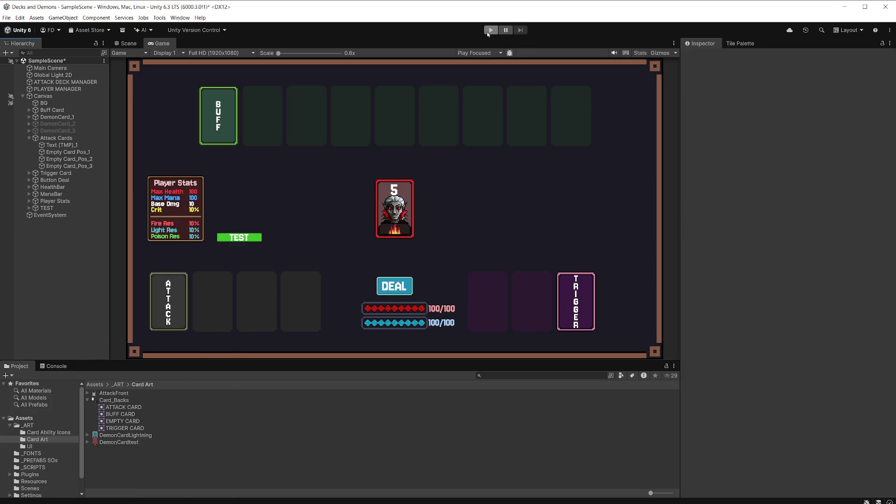
pyautogui.click(490, 30)
pyautogui.click(404, 288)
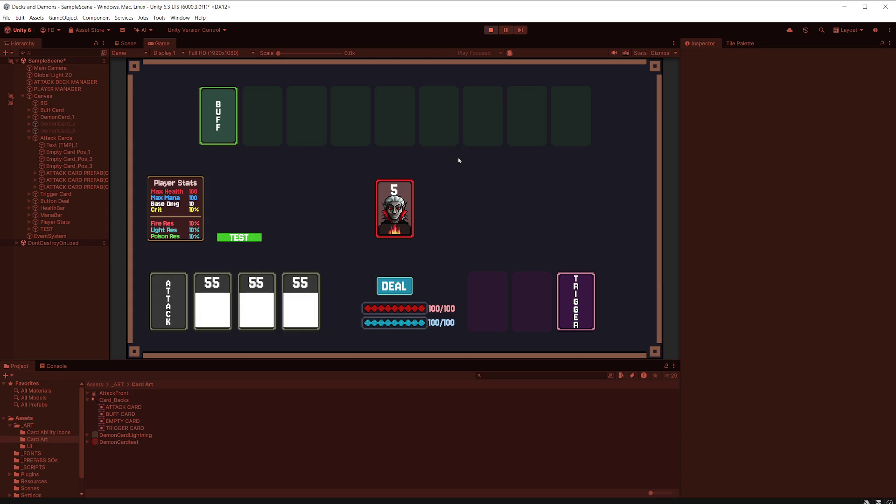
# Check a dealt card's Card Value Text, stop play, and select ATTACK CARD PREFAB in _PREFABS SOs
pyautogui.click(35, 174)
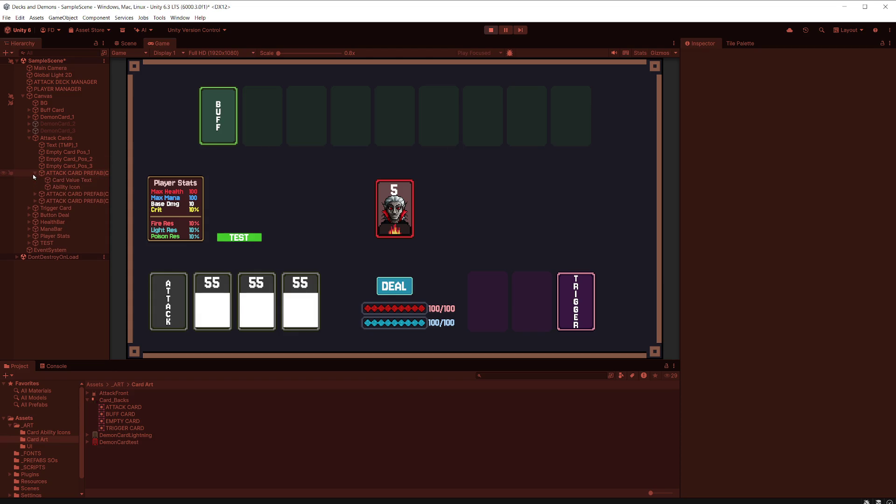
pyautogui.click(77, 181)
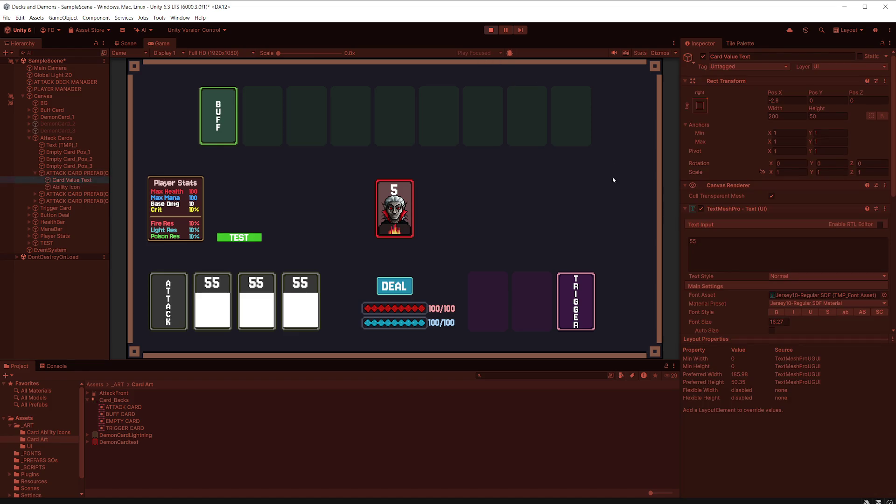
pyautogui.click(491, 30)
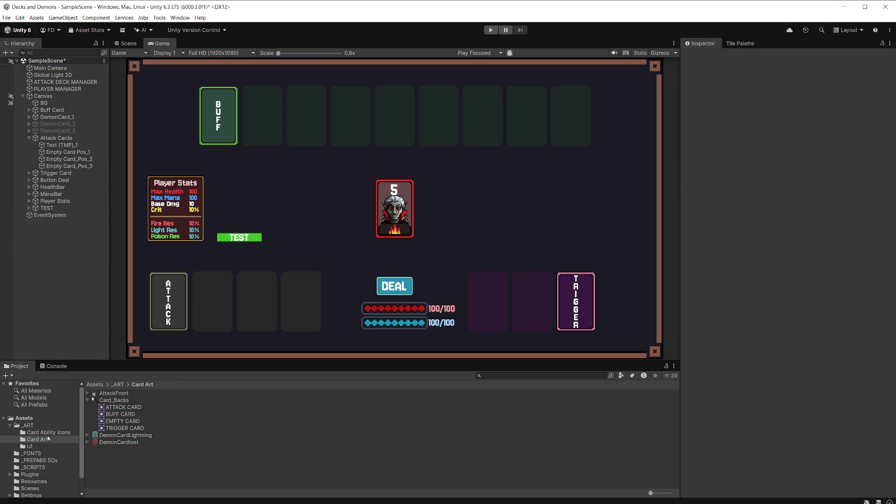
pyautogui.click(44, 461)
pyautogui.click(145, 393)
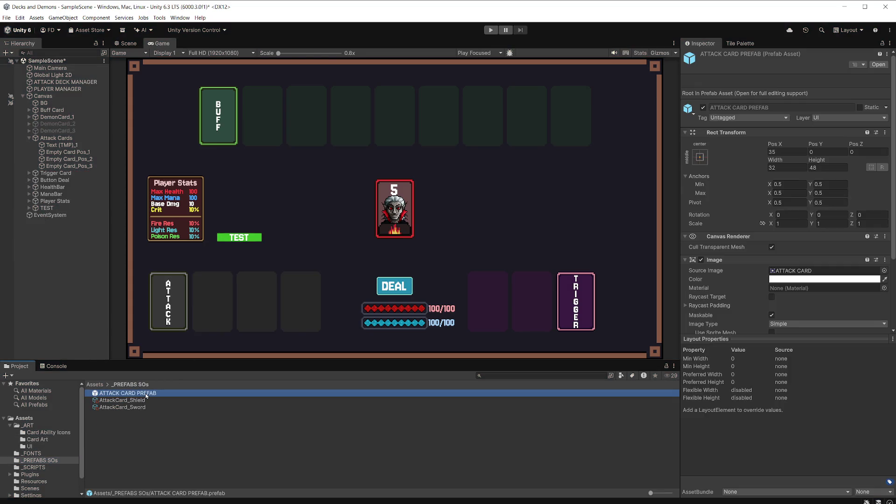
# In the attack card prefab, clear the '55' value text and disable the ability icon's Image
pyautogui.doubleClick(144, 393)
pyautogui.scroll(-3, 718, 232)
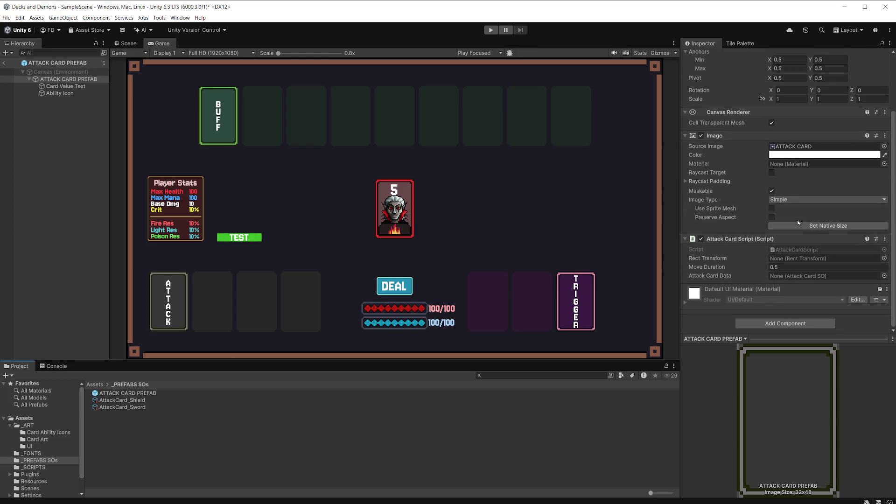
pyautogui.click(72, 88)
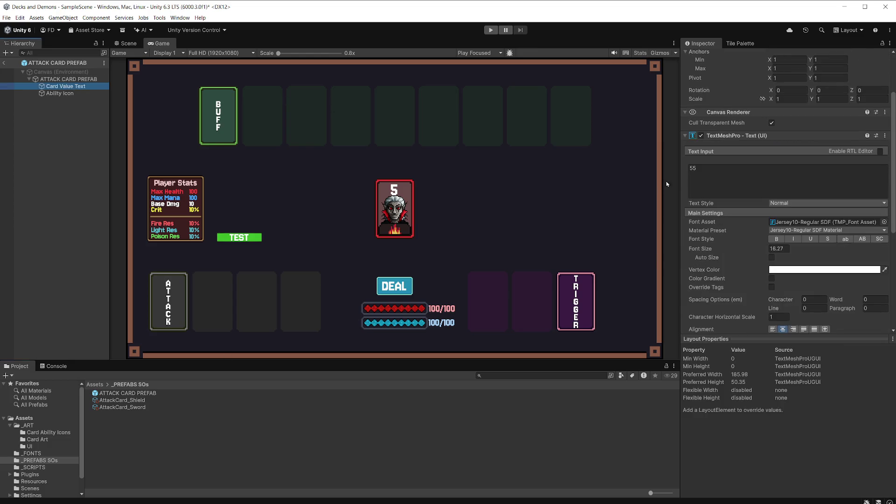
pyautogui.click(726, 172)
pyautogui.press('BackSpace')
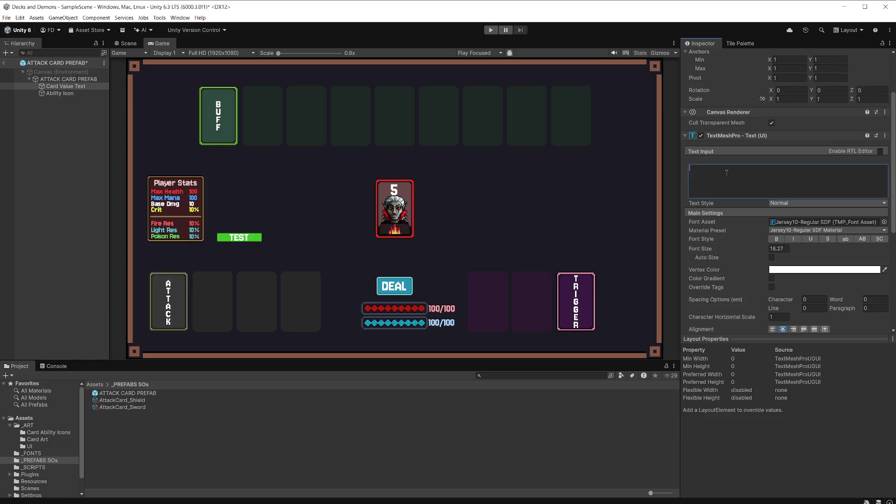
pyautogui.click(60, 94)
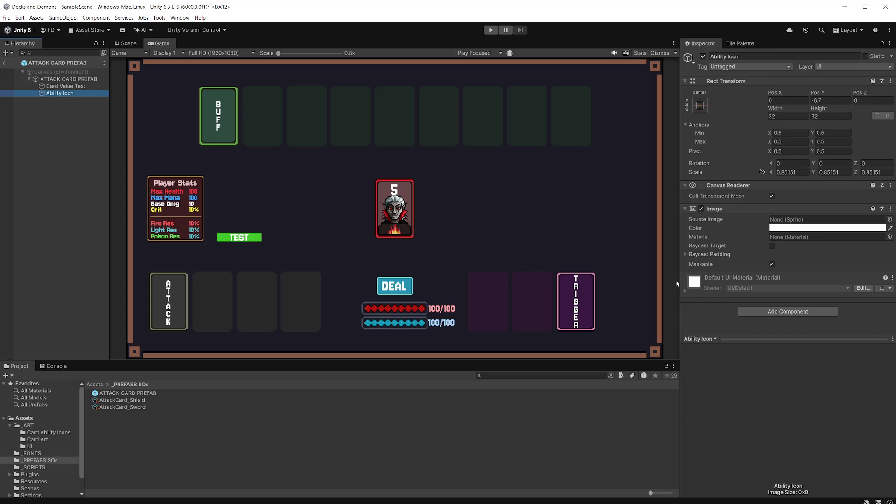
pyautogui.click(702, 209)
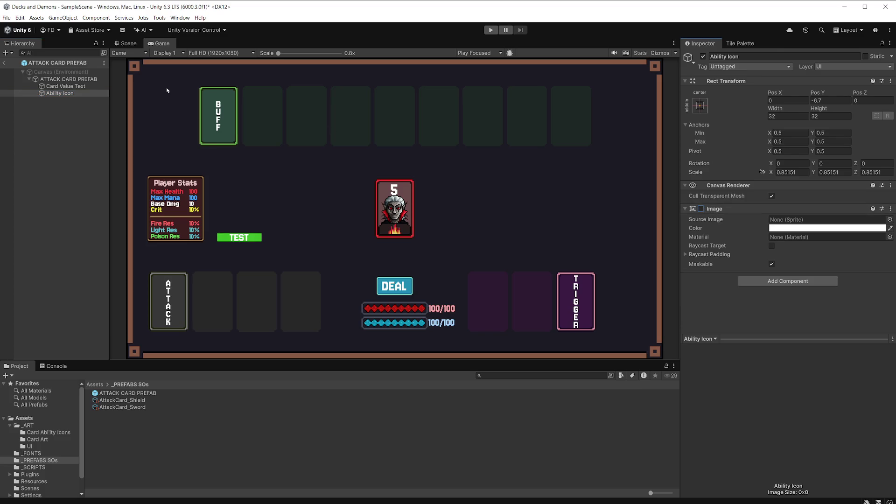
# Exit Prefab Mode and test-play, dealing a hand to confirm the cards appear empty
pyautogui.click(3, 66)
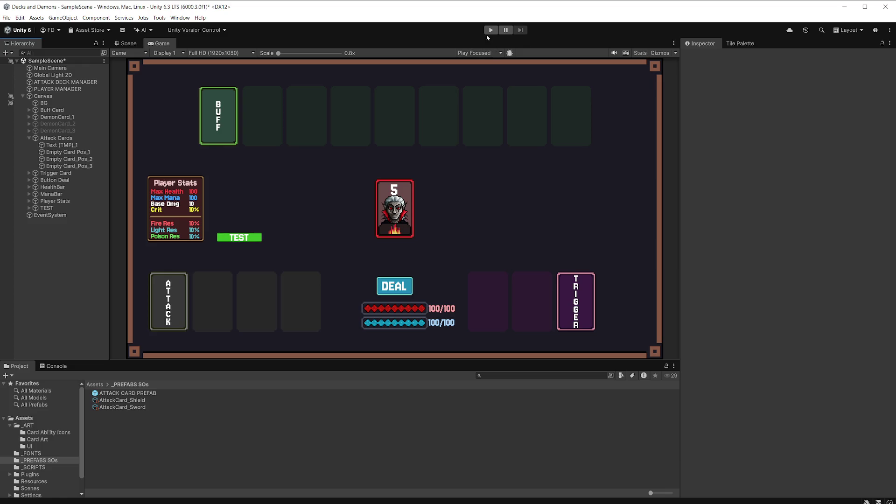
pyautogui.click(490, 29)
pyautogui.click(395, 286)
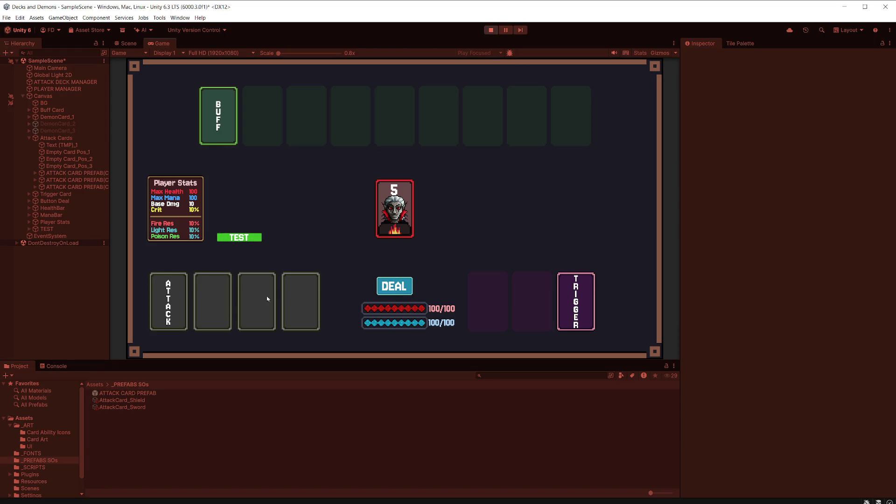
pyautogui.click(491, 30)
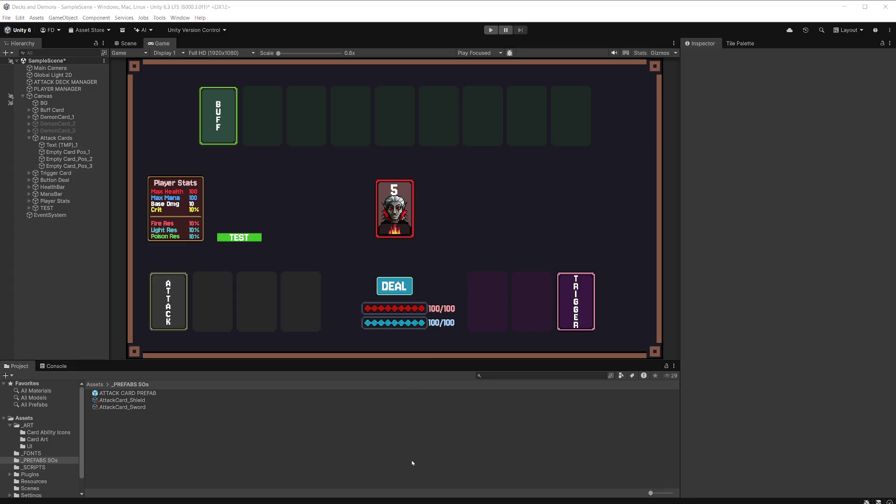
pyautogui.hotkey('alt', 'Tab')
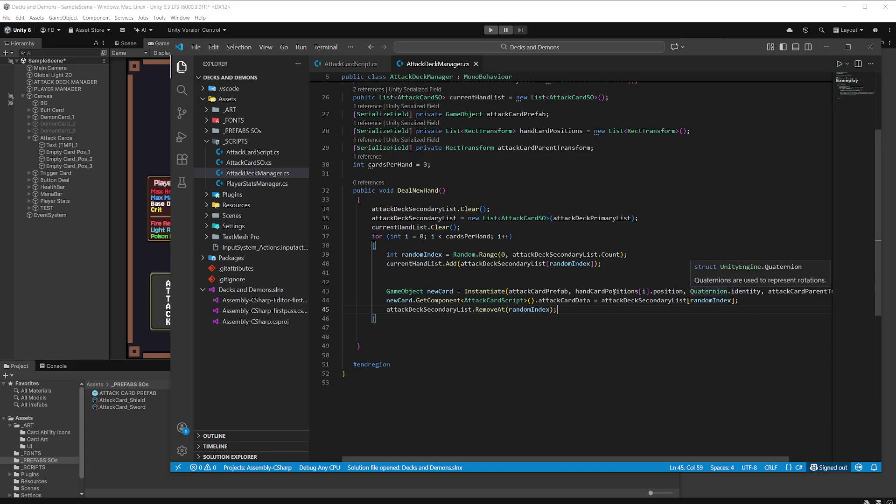
# Replace the List<RectTransform> handCardPositions field on line 28 with a RectTransform attackDeckTransform
pyautogui.scroll(5, 608, 291)
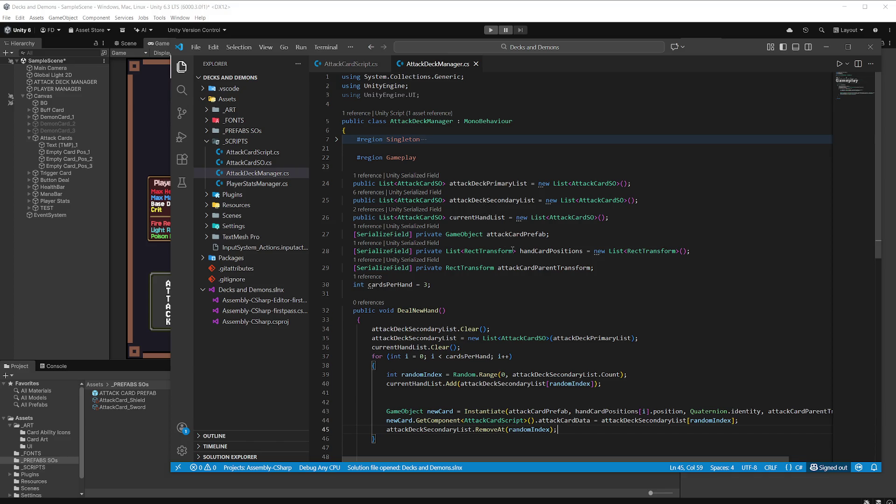
pyautogui.moveTo(517, 251); pyautogui.dragTo(447, 248)
pyautogui.moveTo(447, 248)
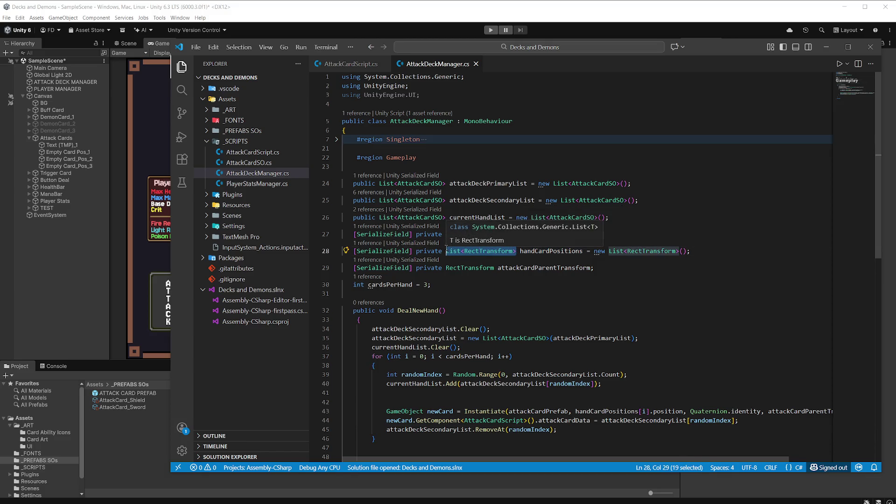
pyautogui.press('BackSpace')
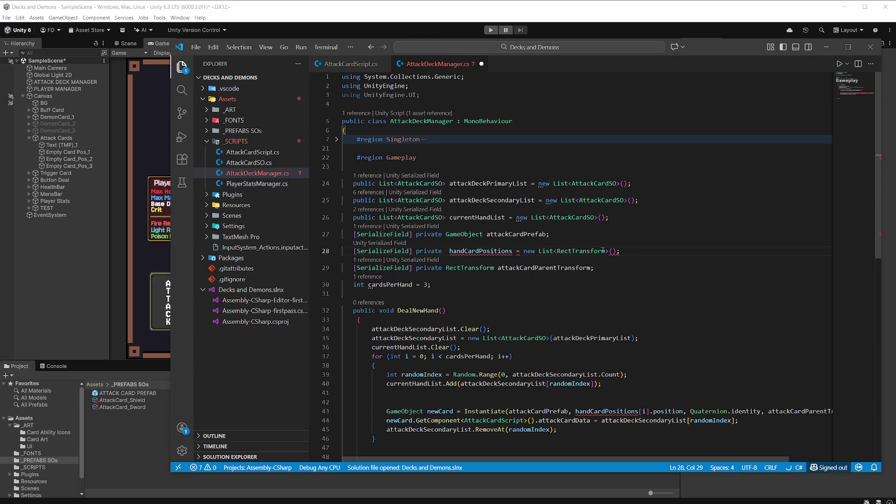
pyautogui.moveTo(687, 243); pyautogui.dragTo(514, 243)
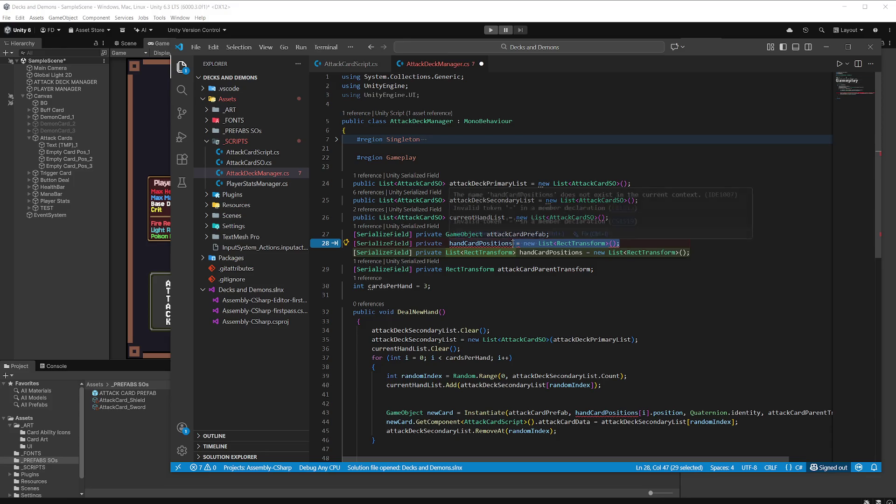
pyautogui.write(';')
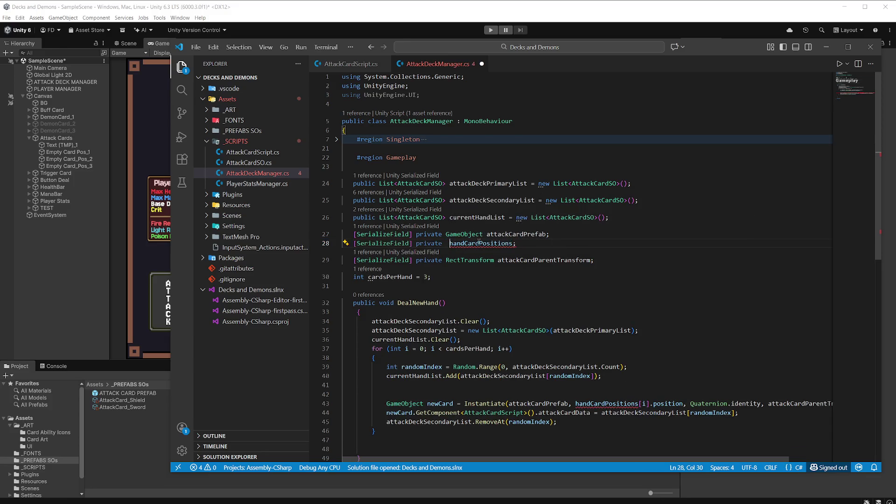
pyautogui.press('Tab')
pyautogui.write('Rect')
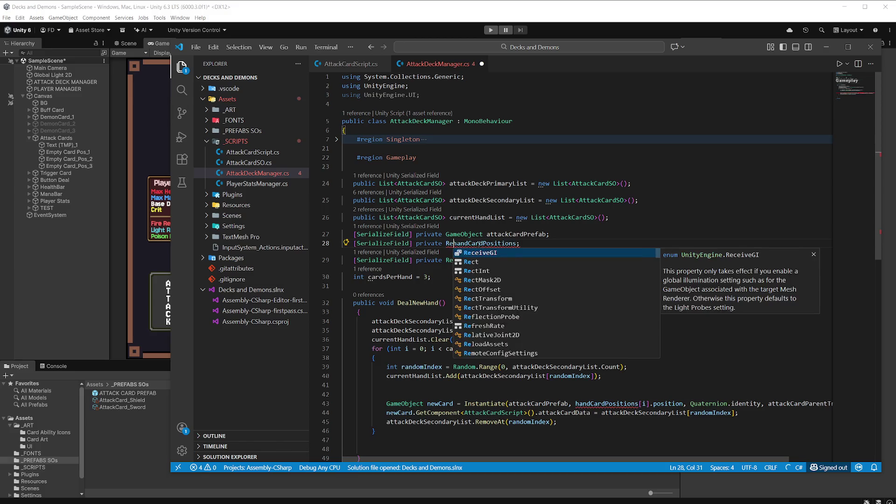
pyautogui.write('T')
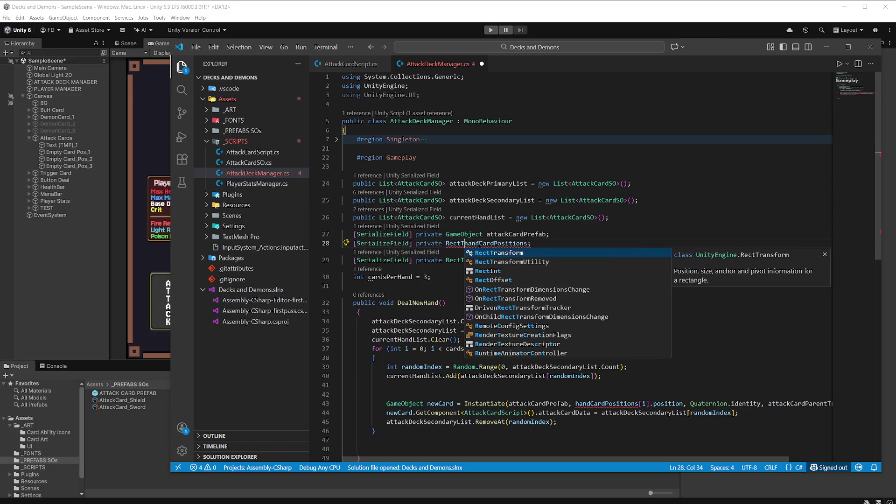
pyautogui.press('Tab')
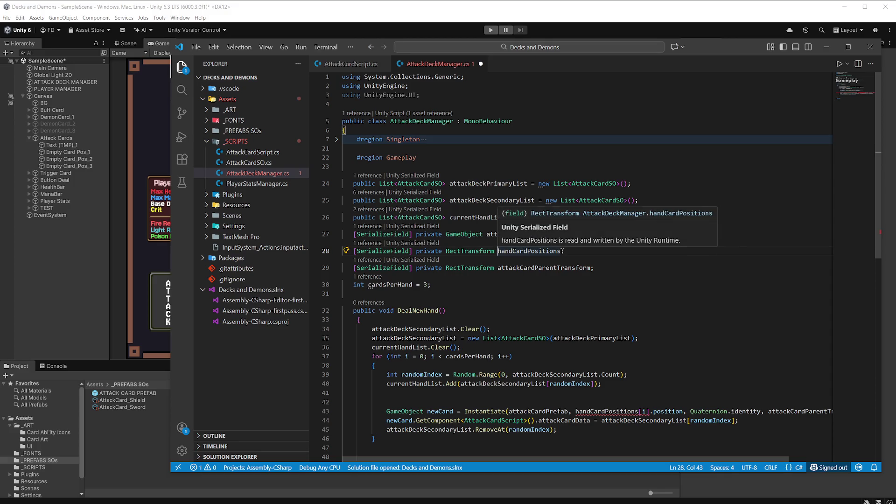
pyautogui.doubleClick(560, 251)
pyautogui.write('attackD')
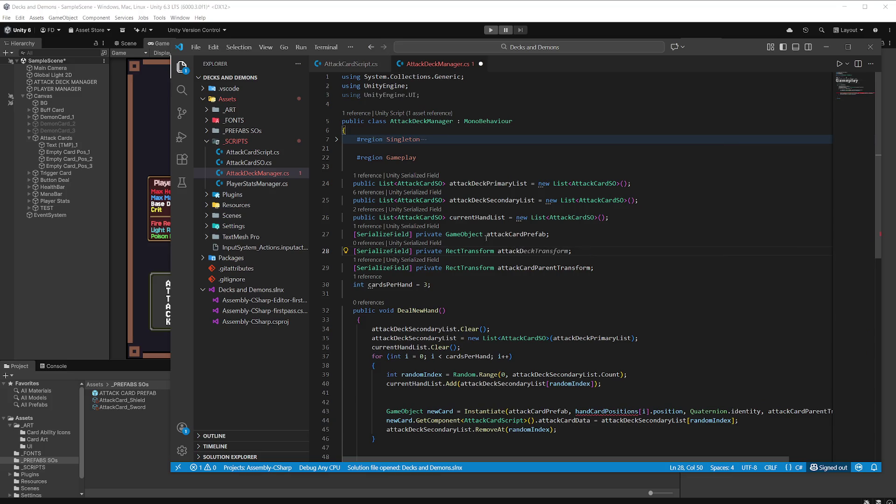
pyautogui.press('Tab')
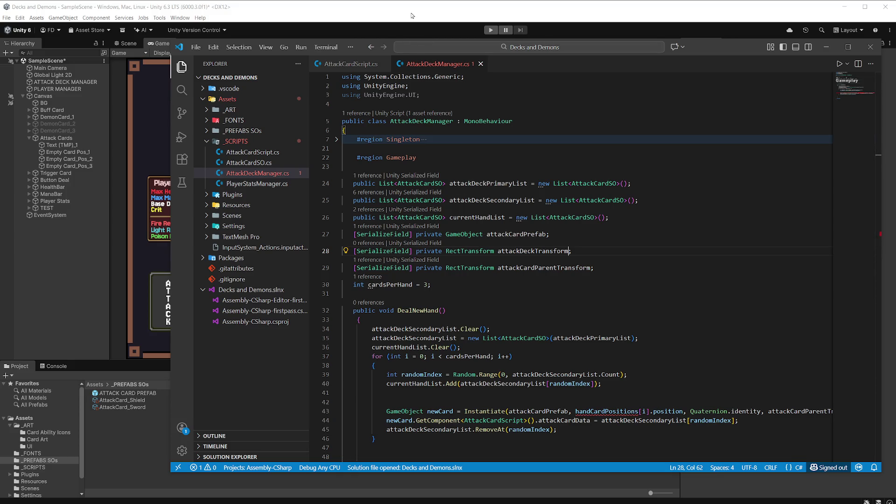
# Instantiate cards at attackDeckTransform instead of handCardPositions[i], then save the script
pyautogui.doubleClick(498, 250)
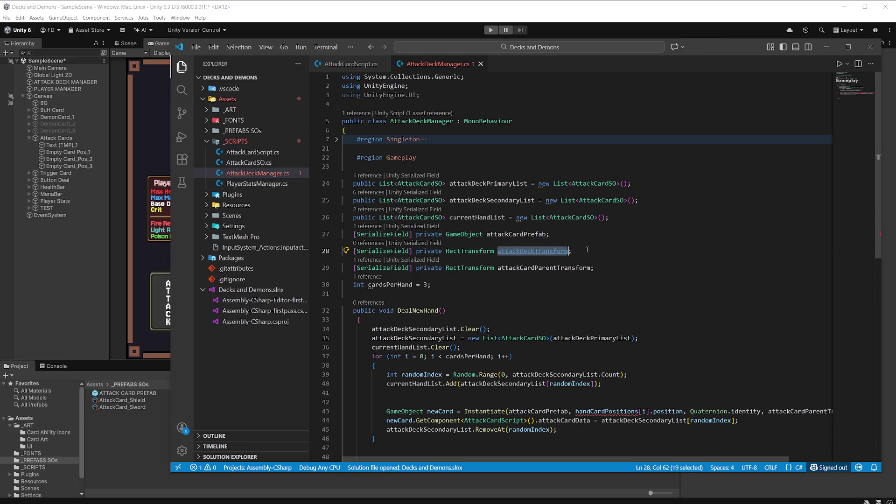
pyautogui.scroll(-5, 577, 251)
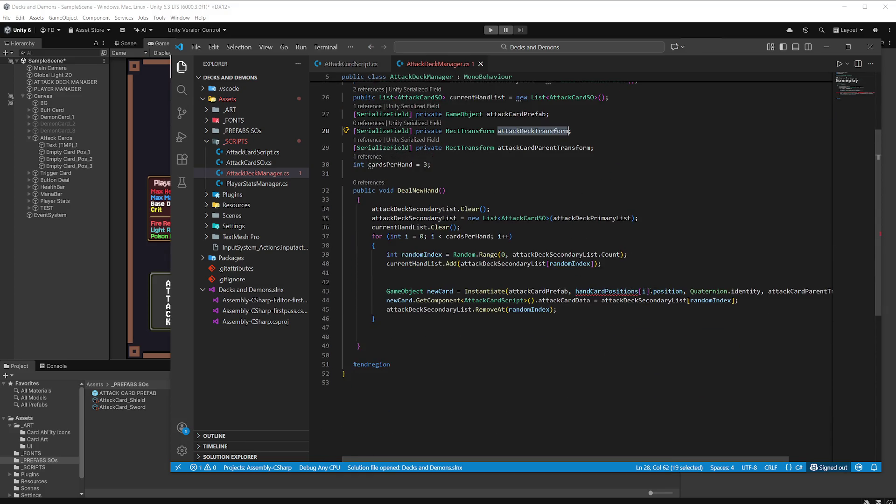
pyautogui.moveTo(649, 291); pyautogui.dragTo(576, 290)
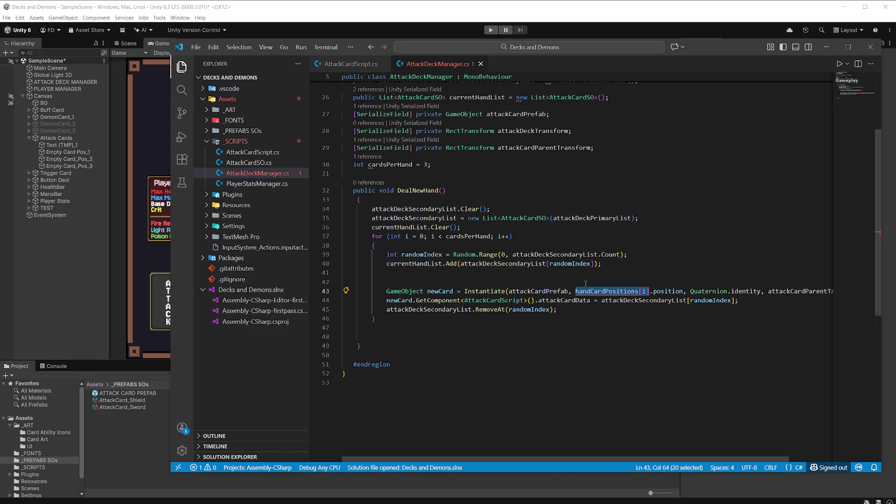
pyautogui.write('attackDeckTransform')
pyautogui.click(461, 227)
pyautogui.hotkey('ctrl', 's')
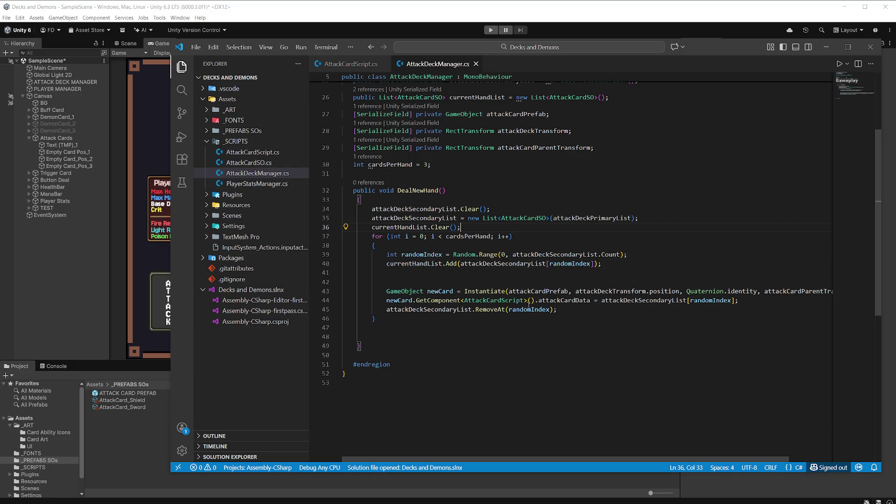
pyautogui.click(748, 302)
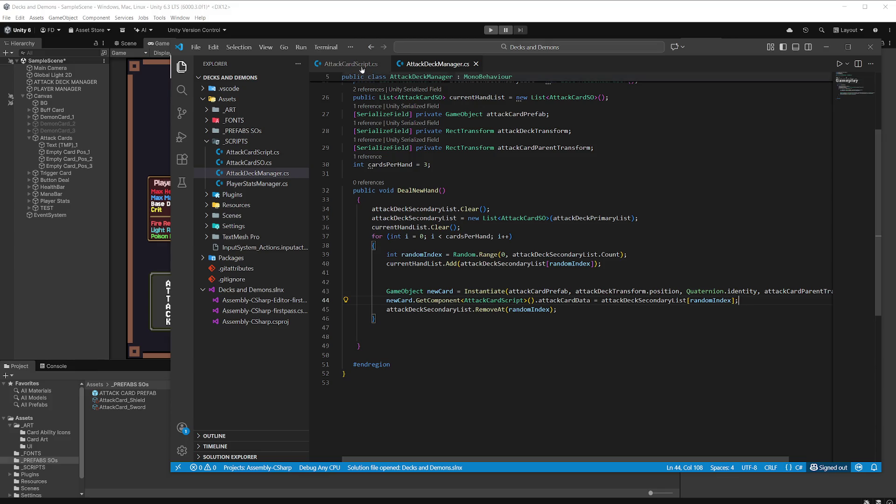
# Check AttackCardScript.cs, start a newCard line in DealNewHand, and widen the code editor
pyautogui.hotkey('ctrl', 'Tab')
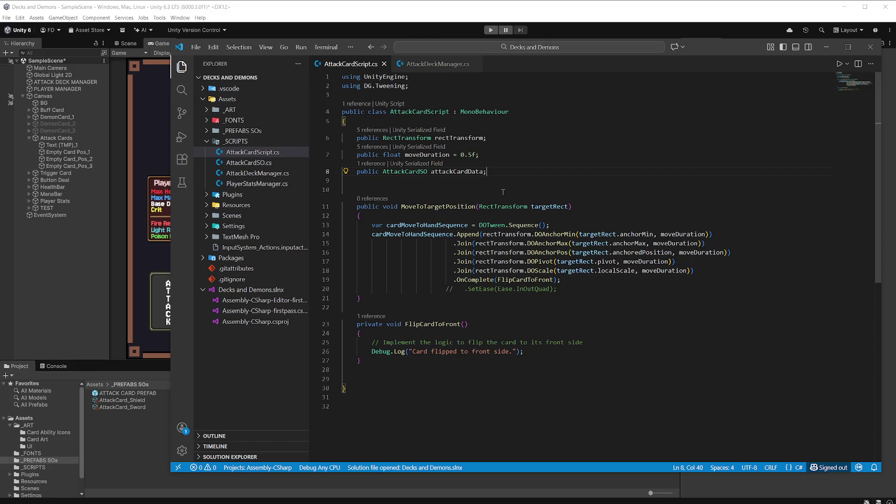
pyautogui.click(451, 199)
pyautogui.hotkey('ctrl', 'Tab')
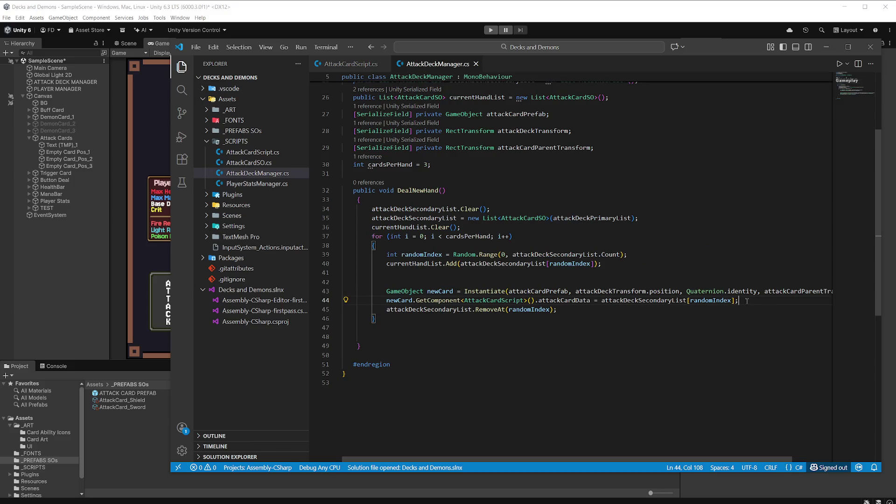
pyautogui.press('Return')
pyautogui.write('new')
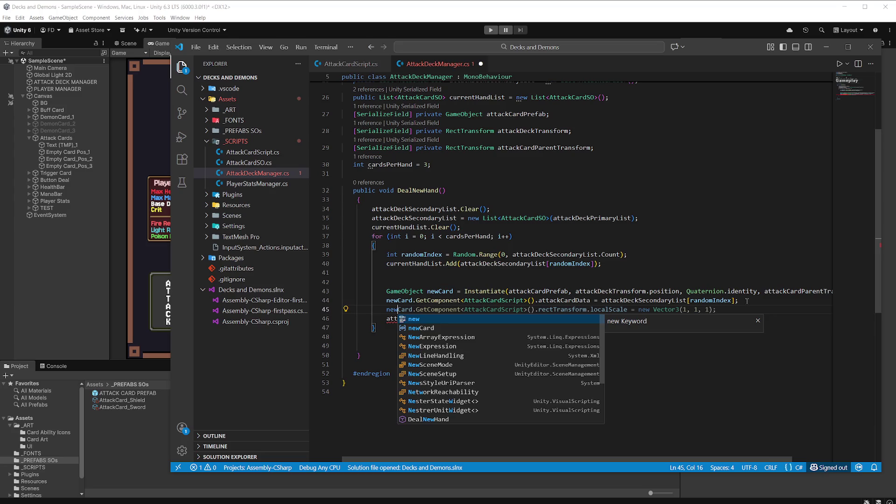
pyautogui.press('Down')
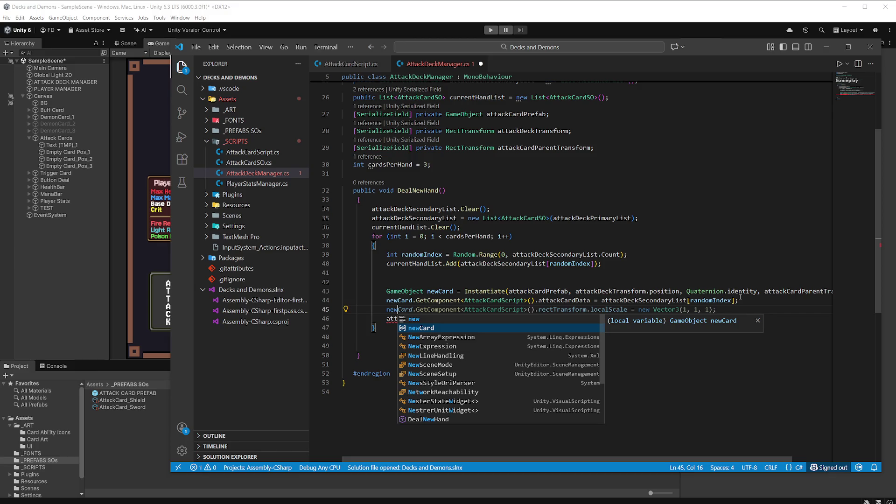
pyautogui.click(701, 272)
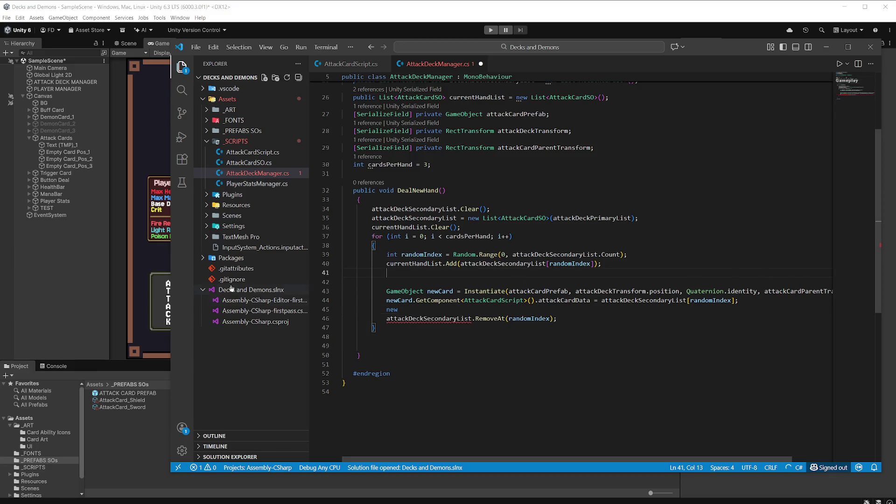
pyautogui.moveTo(171, 302); pyautogui.dragTo(61, 305)
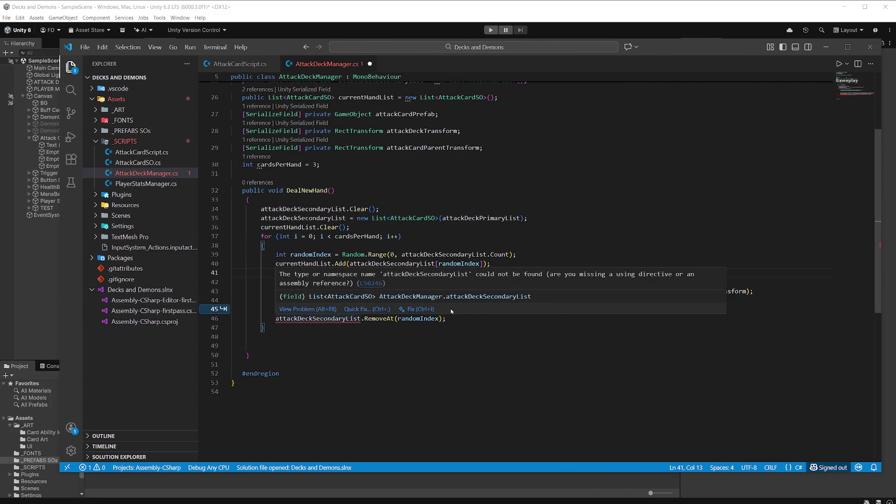
# Cache newCard.GetComponent<AttackCardScript>() in attackCardScript and set attackCardData through it
pyautogui.click(772, 291)
pyautogui.press('Return')
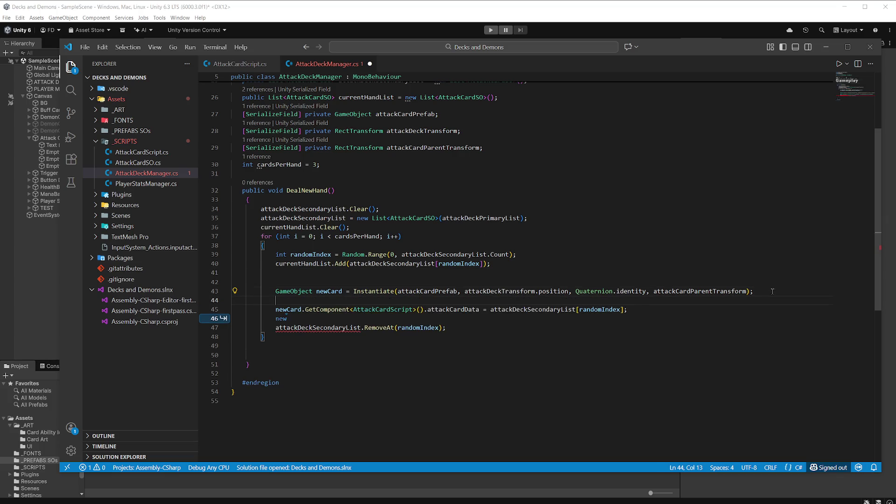
pyautogui.write('var')
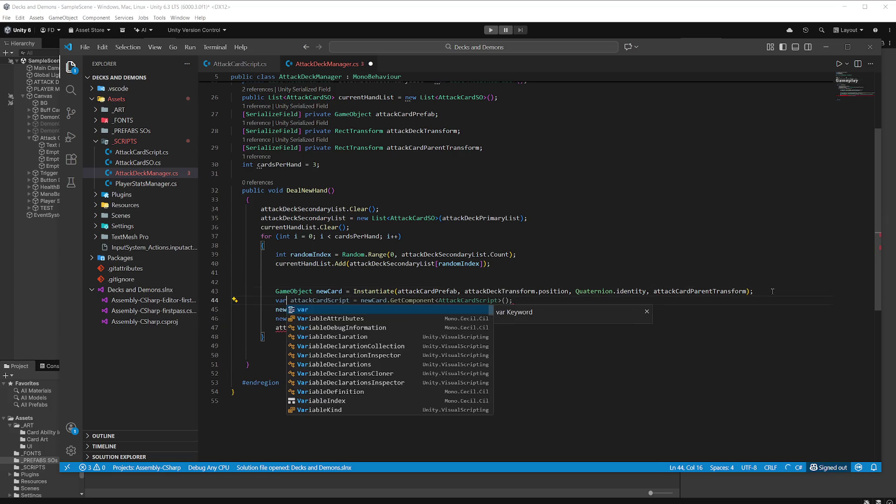
pyautogui.press('Tab')
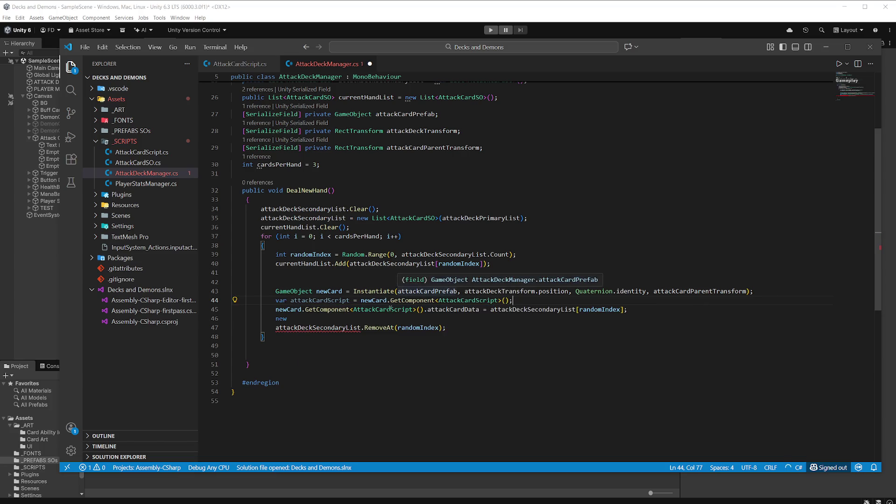
pyautogui.doubleClick(336, 301)
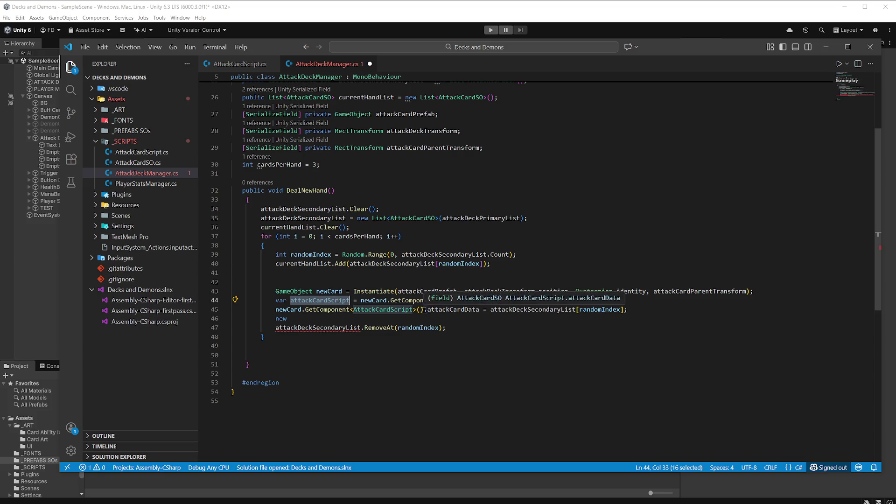
pyautogui.moveTo(424, 309); pyautogui.dragTo(274, 309)
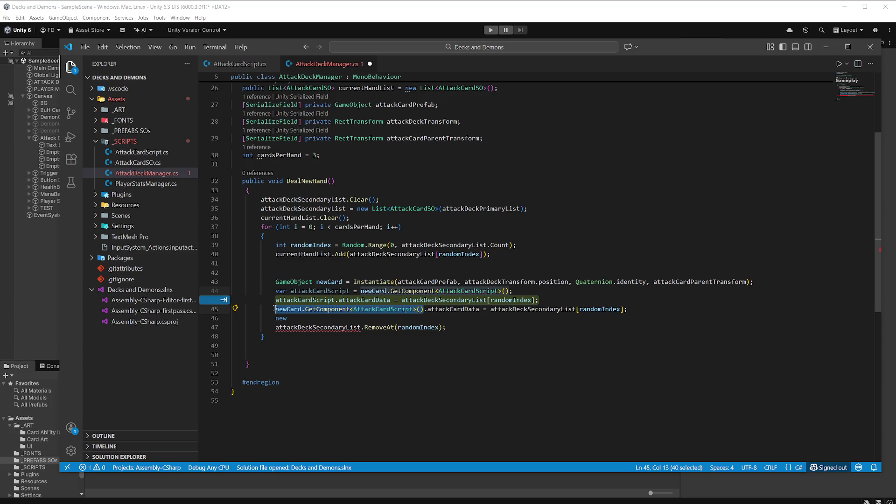
pyautogui.press('Tab')
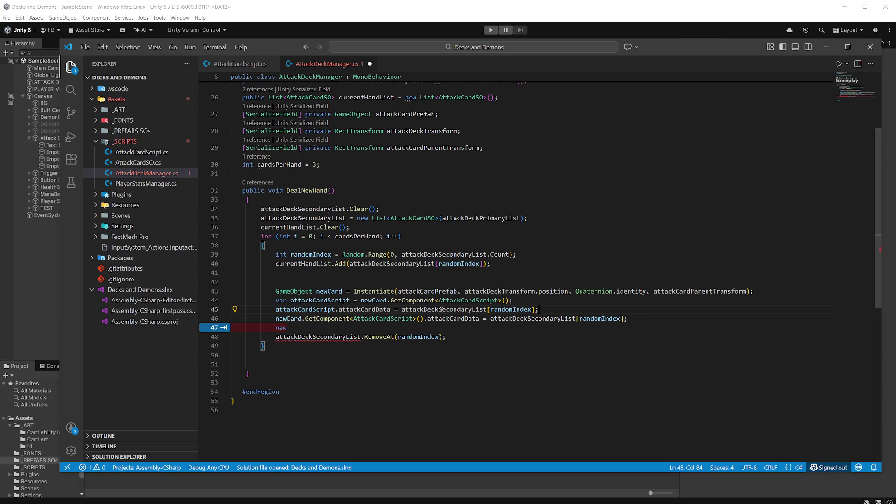
# Replace the GetComponent chain with attackCardScript.attackCardData and delete the duplicate assignment and stray line
pyautogui.moveTo(390, 310); pyautogui.dragTo(276, 310)
pyautogui.hotkey('ctrl', 'c')
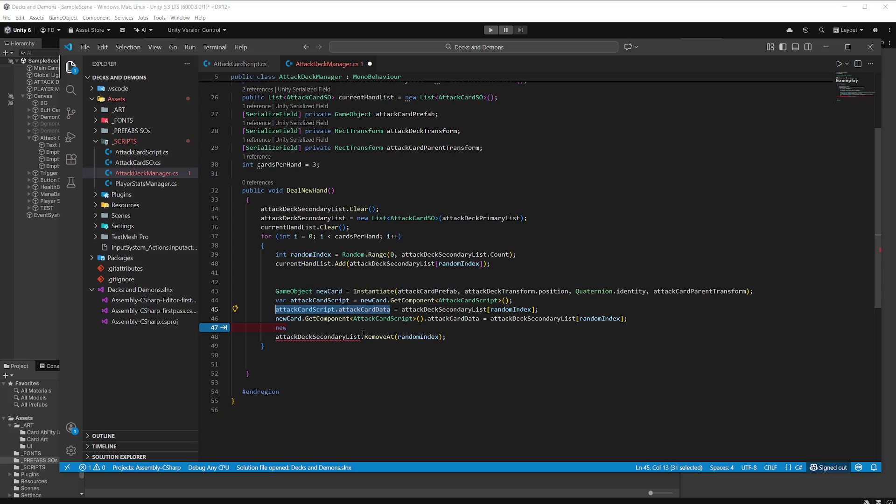
pyautogui.moveTo(480, 319); pyautogui.dragTo(275, 319)
pyautogui.hotkey('ctrl', 'v')
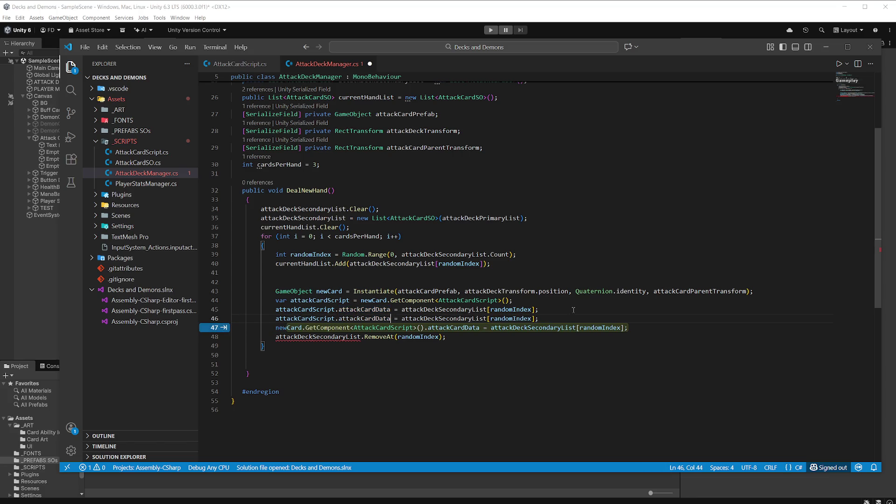
pyautogui.moveTo(287, 327); pyautogui.dragTo(255, 323)
pyautogui.keyDown('shift'); pyautogui.click(218, 320); pyautogui.keyUp('shift')
pyautogui.press('BackSpace')
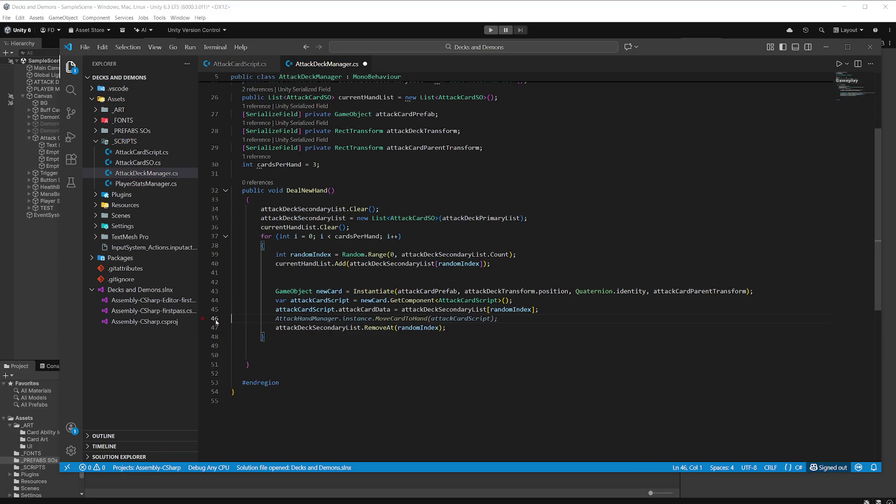
# Add attackCardScript.MoveToTargetPosition(attackCardParentTransform) below the card data assignment
pyautogui.click(552, 312)
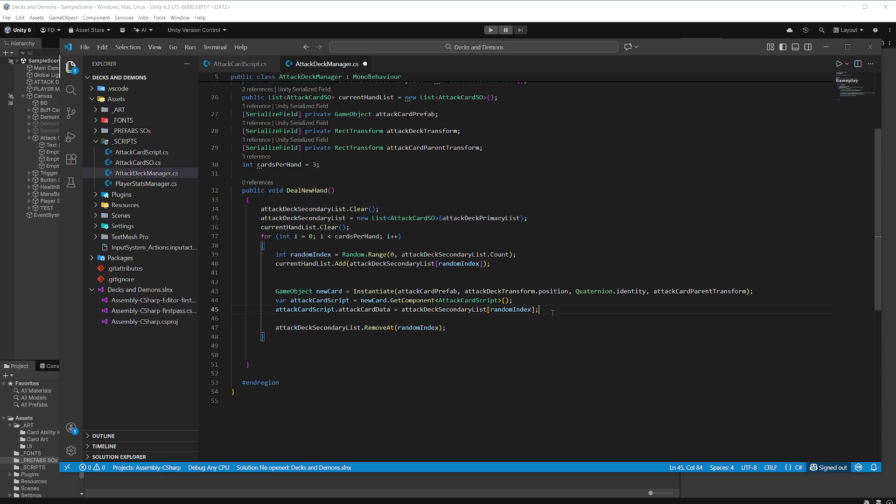
pyautogui.press('Return')
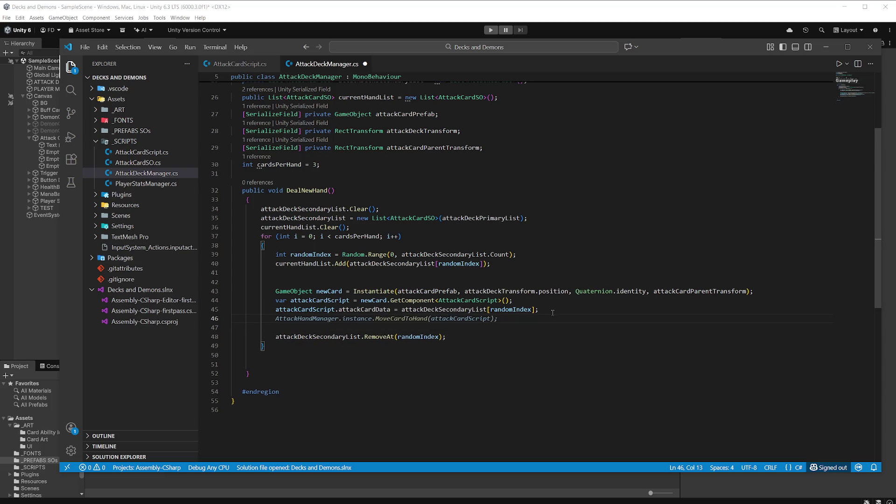
pyautogui.write('att')
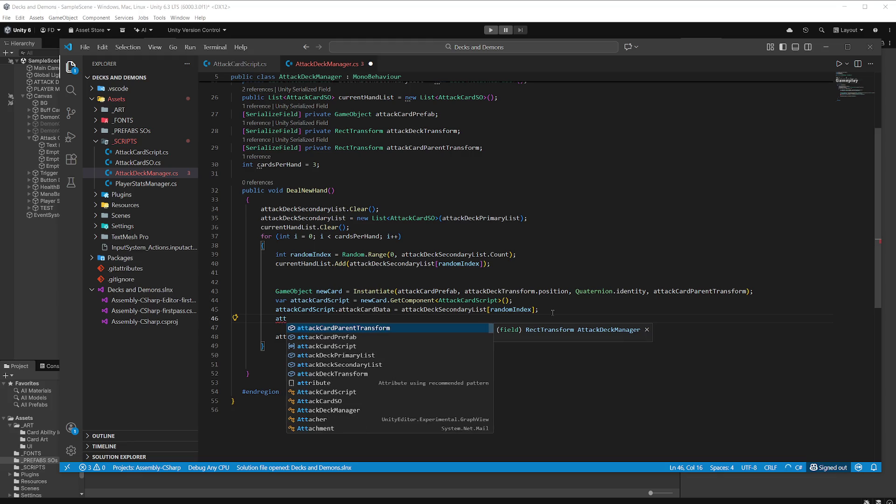
pyautogui.press('Down')
pyautogui.press('Down')
pyautogui.press('Tab')
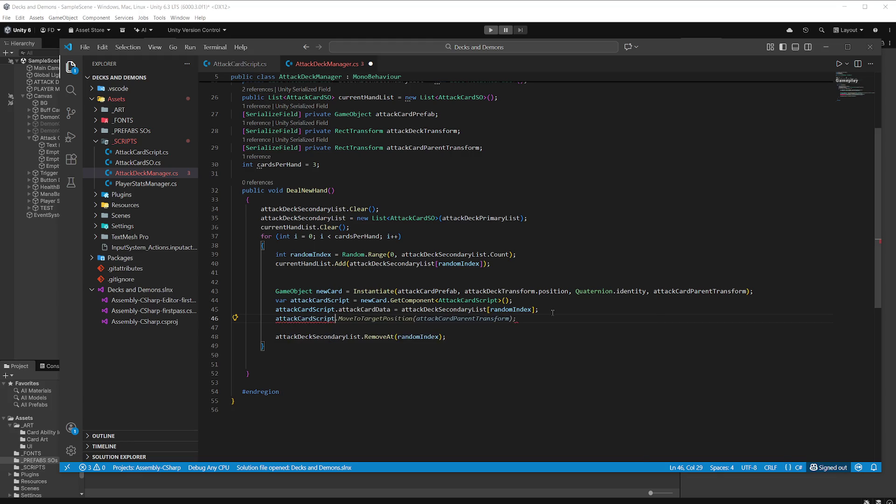
pyautogui.press('Tab')
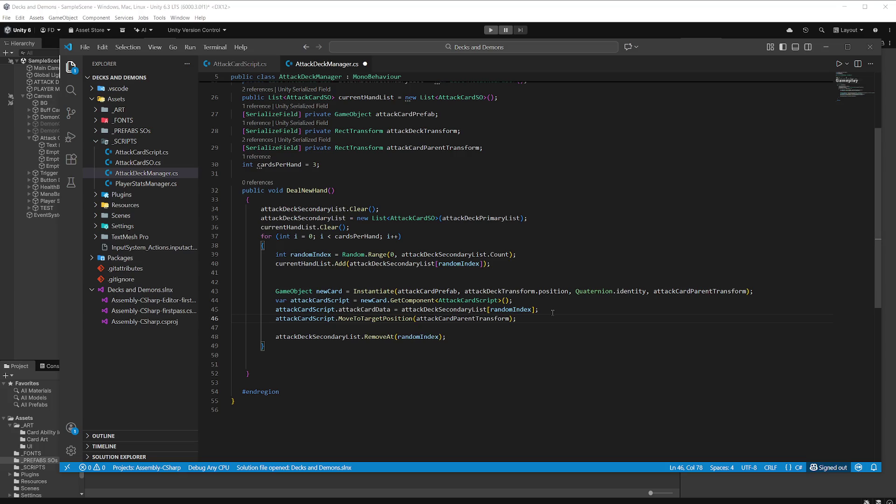
pyautogui.scroll(5, 548, 302)
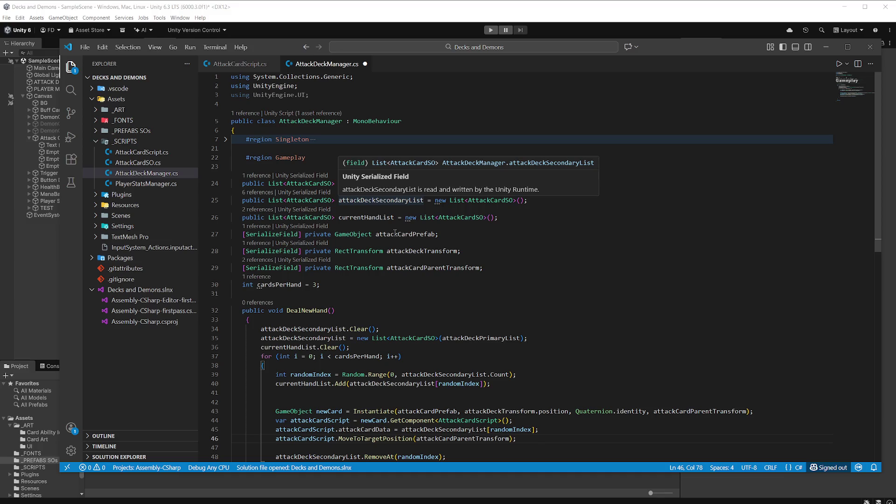
# Undo back to the List<RectTransform> handCardPositions declaration, accept it, and save
pyautogui.click(498, 268)
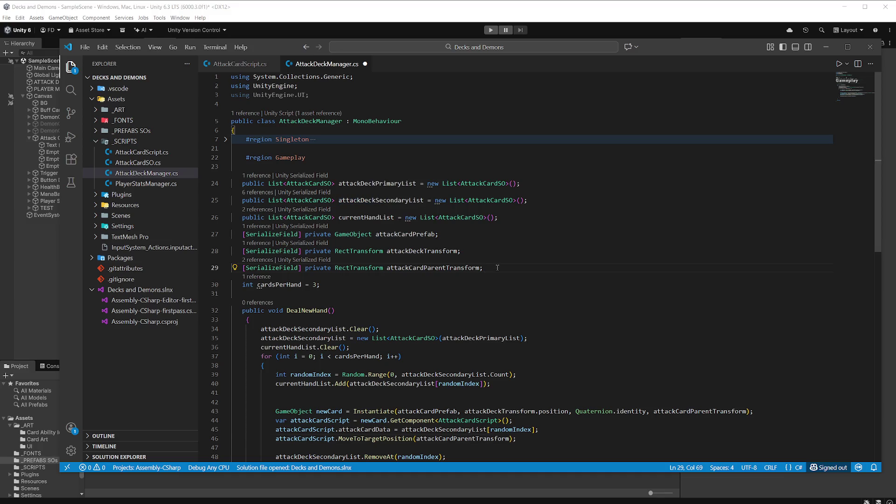
pyautogui.scroll(-3, 498, 268)
pyautogui.hotkey('ctrl', 'z')
pyautogui.hotkey('ctrl', 'z')
pyautogui.hotkey('ctrl', 'z')
pyautogui.hotkey('ctrl', 'z')
pyautogui.hotkey('ctrl', 'z')
pyautogui.hotkey('ctrl', 'z')
pyautogui.hotkey('ctrl', 'z')
pyautogui.hotkey('ctrl', 'z')
pyautogui.hotkey('ctrl', 'z')
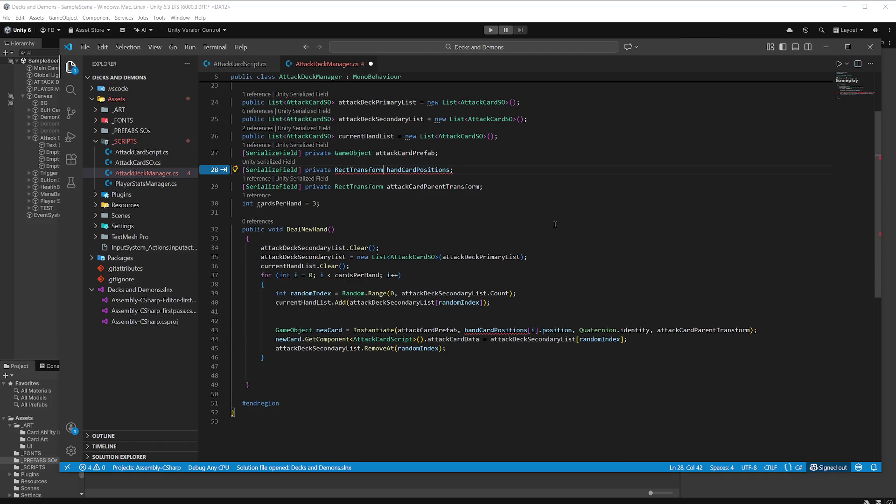
pyautogui.hotkey('ctrl', 'z')
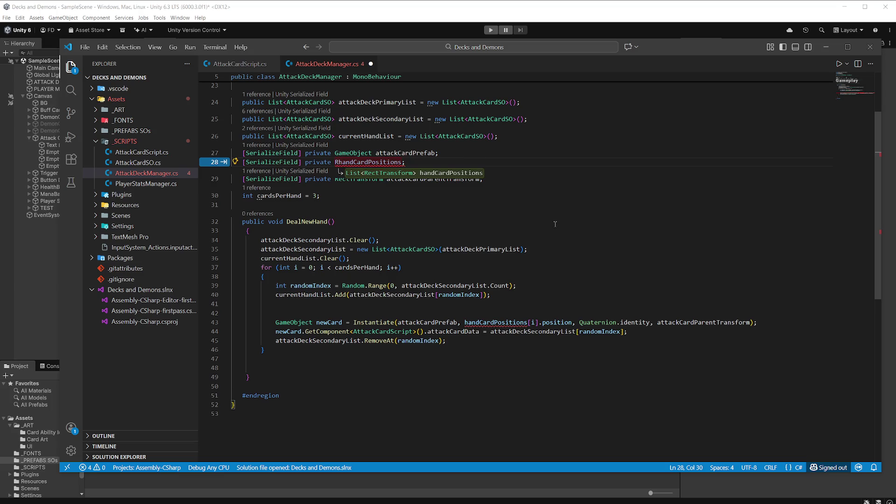
pyautogui.hotkey('ctrl', 'z')
pyautogui.hotkey('ctrl', 'z')
pyautogui.hotkey('ctrl', 'z')
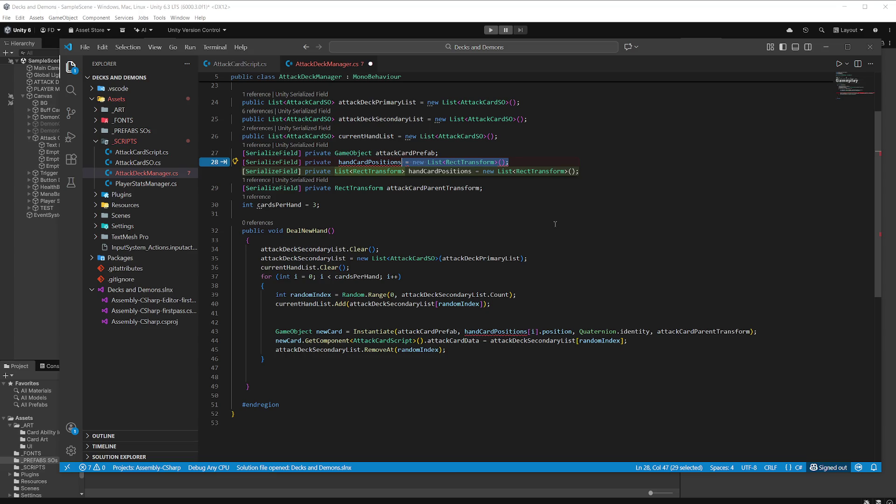
pyautogui.press('Tab')
pyautogui.hotkey('ctrl', 's')
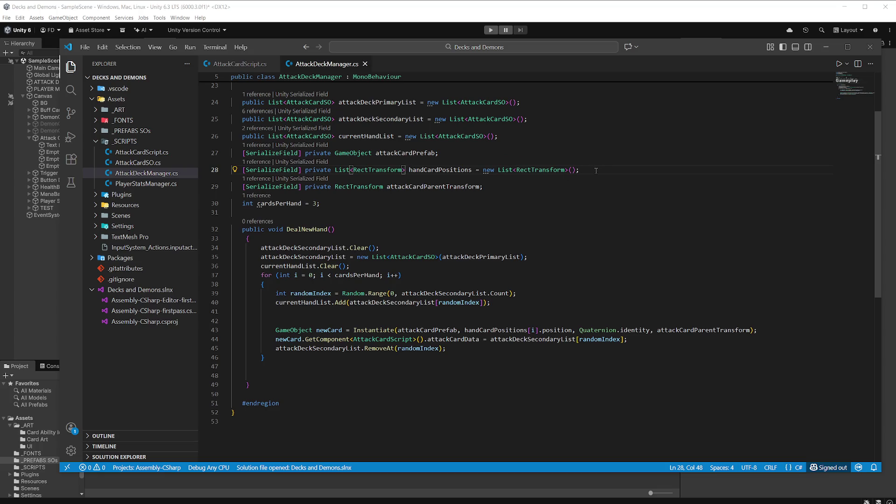
# Add a [SerializeField] private RectTransform attackDeckTransform field after line 28 and save
pyautogui.click(596, 170)
pyautogui.press('Return')
pyautogui.write('[')
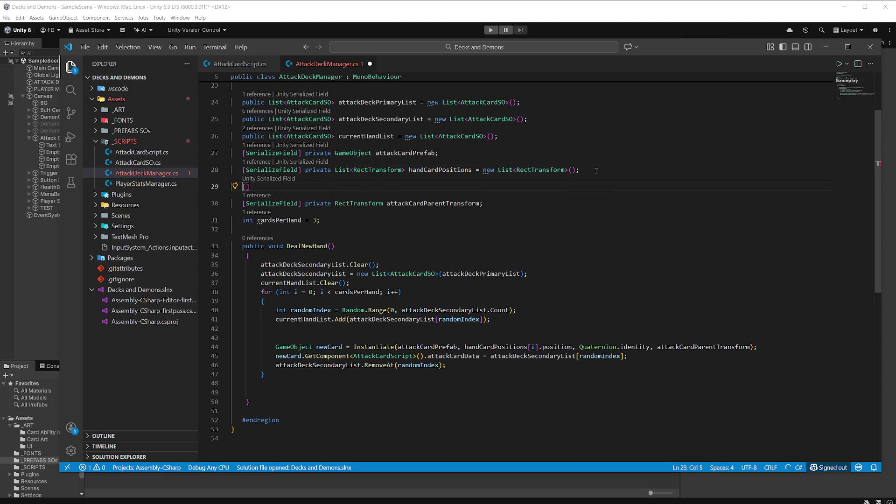
pyautogui.write('SerializeField] private RectTransform discardPileTransform;')
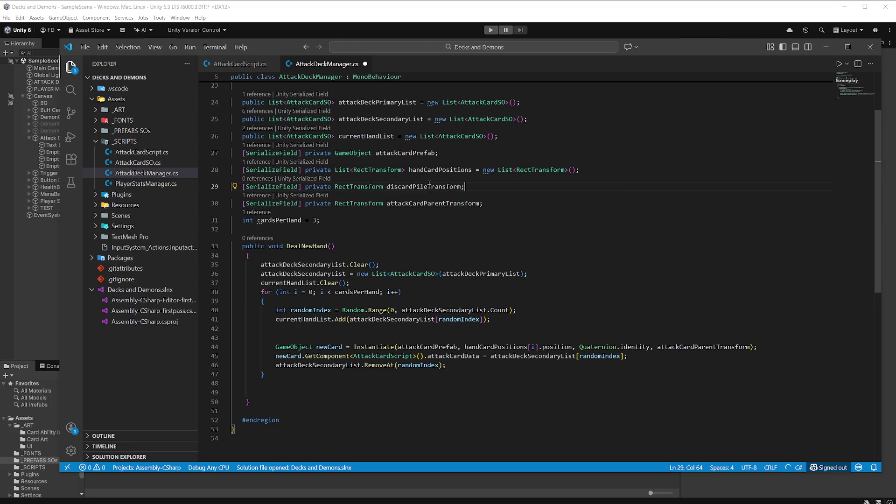
pyautogui.moveTo(429, 183)
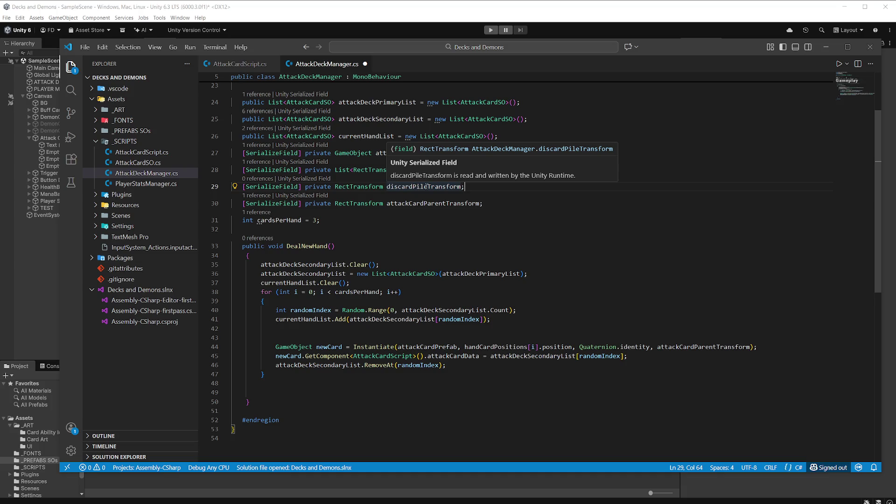
pyautogui.moveTo(427, 186); pyautogui.dragTo(395, 187)
pyautogui.moveTo(464, 186); pyautogui.dragTo(387, 185)
pyautogui.write('attack')
pyautogui.press('Tab')
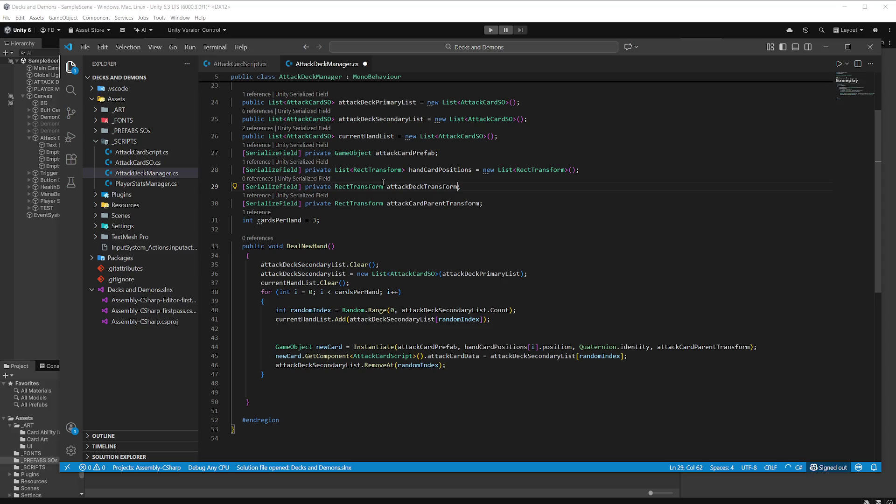
pyautogui.hotkey('ctrl', 's')
# Replace handCardPositions[i] in the Instantiate call with attackDeckTransform and save
pyautogui.doubleClick(422, 187)
pyautogui.hotkey('ctrl', 'c')
pyautogui.scroll(-2, 550, 225)
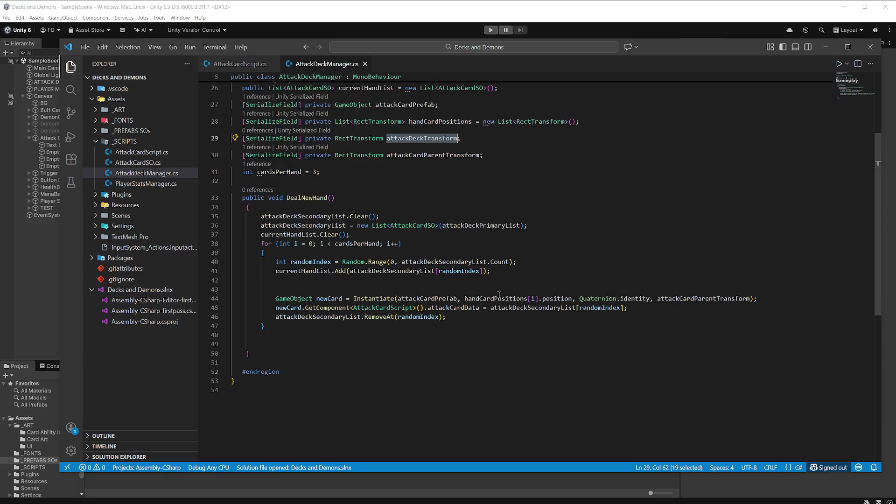
pyautogui.moveTo(541, 301)
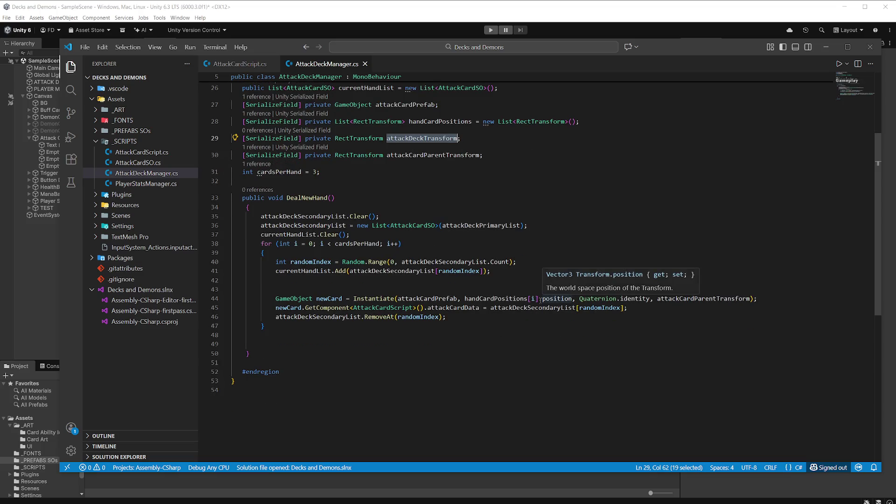
pyautogui.moveTo(538, 299); pyautogui.dragTo(465, 299)
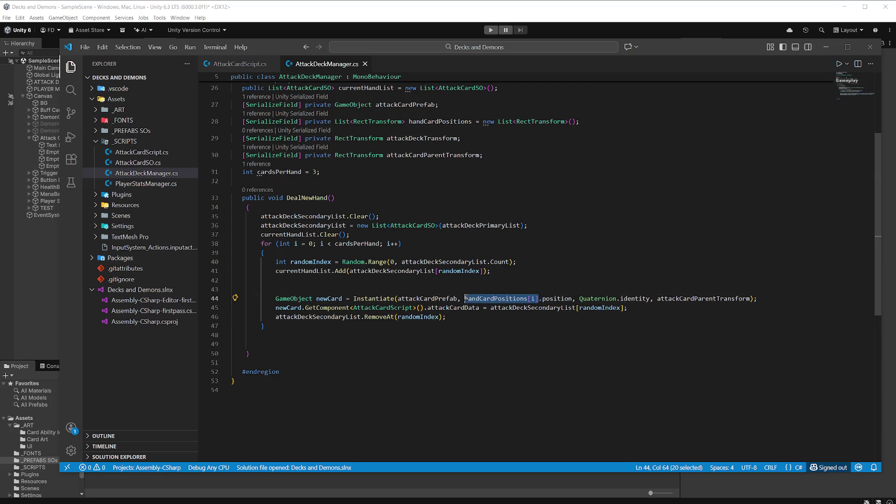
pyautogui.hotkey('ctrl', 'v')
pyautogui.click(591, 261)
pyautogui.hotkey('ctrl', 's')
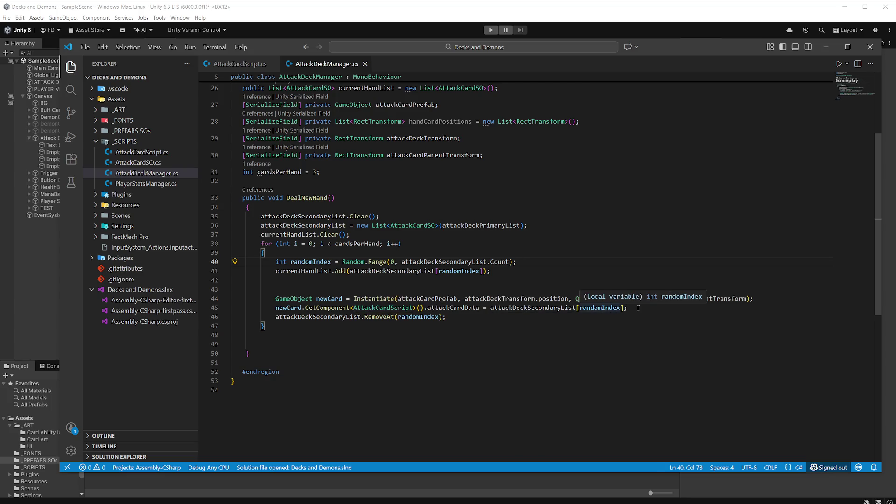
# Add a var attackCardData GetComponent<AttackCardScript> line below Instantiate and save
pyautogui.click(758, 297)
pyautogui.press('Return')
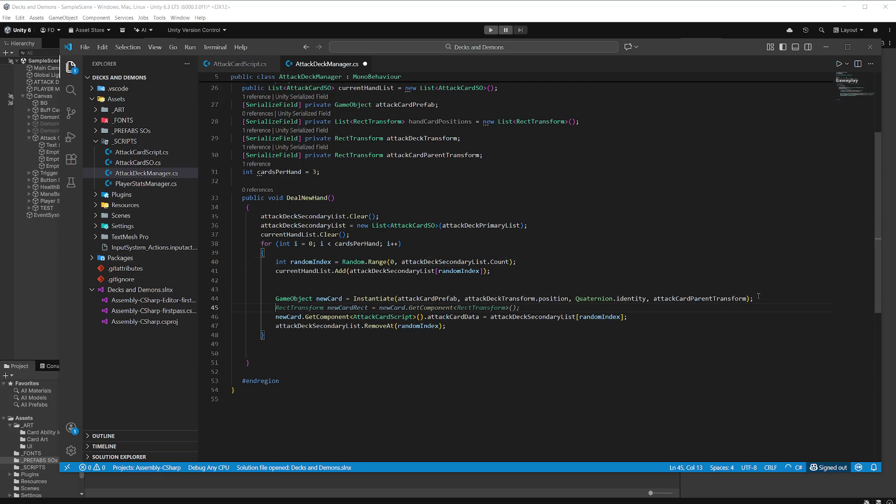
pyautogui.write('var ')
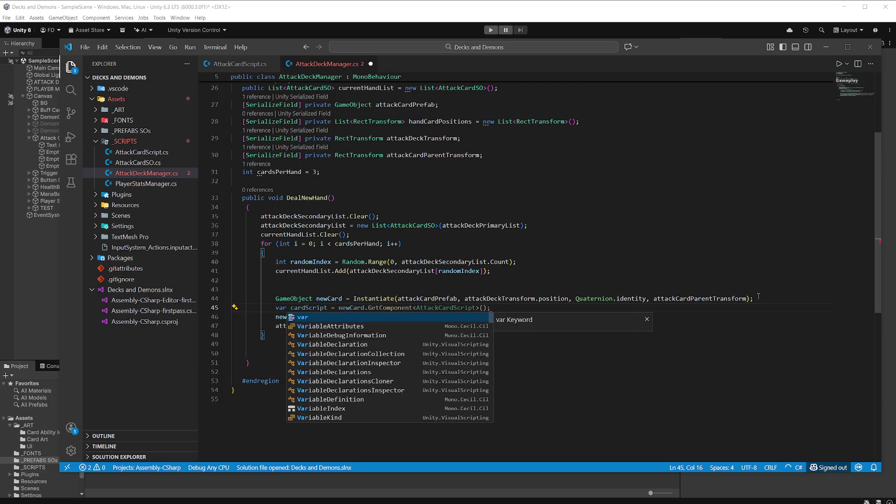
pyautogui.write('attackCardData')
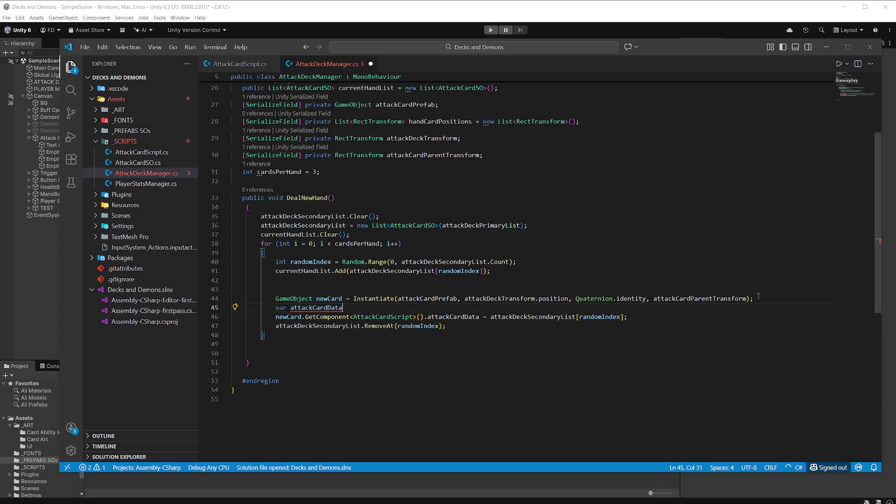
pyautogui.press('Tab')
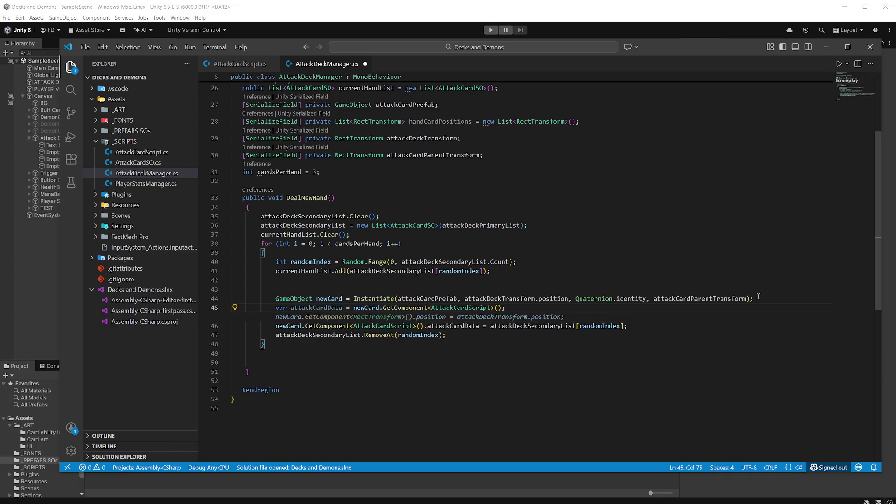
pyautogui.click(725, 333)
pyautogui.hotkey('ctrl', 's')
# Replace the GetComponent chain on line 46 with attackCardData, remove the extra brace, and save
pyautogui.moveTo(275, 317); pyautogui.dragTo(426, 317)
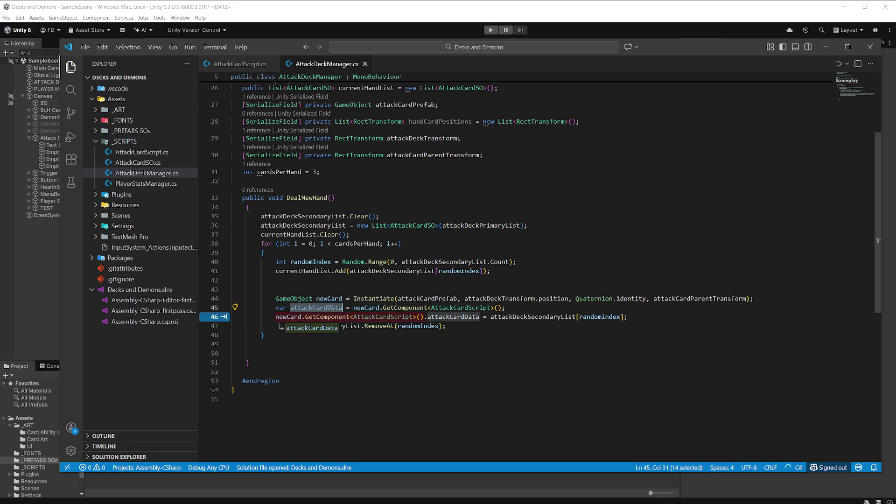
pyautogui.write('attackCardData')
pyautogui.click(561, 318)
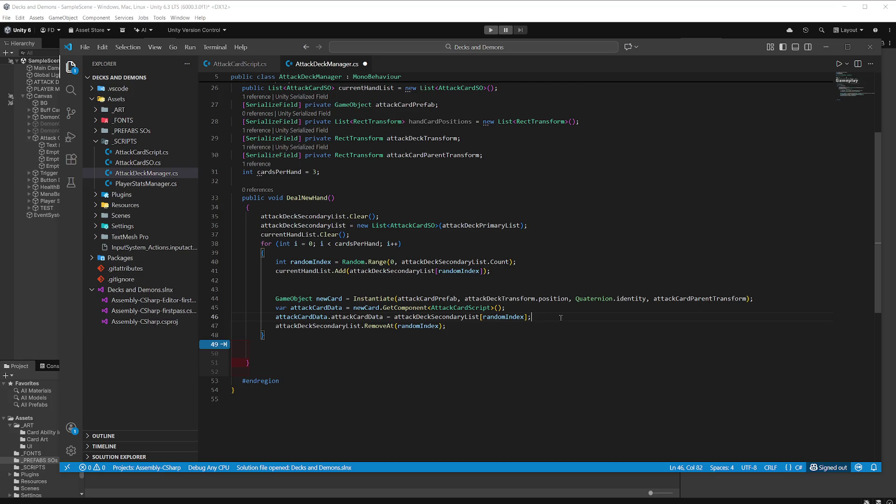
pyautogui.press('Tab')
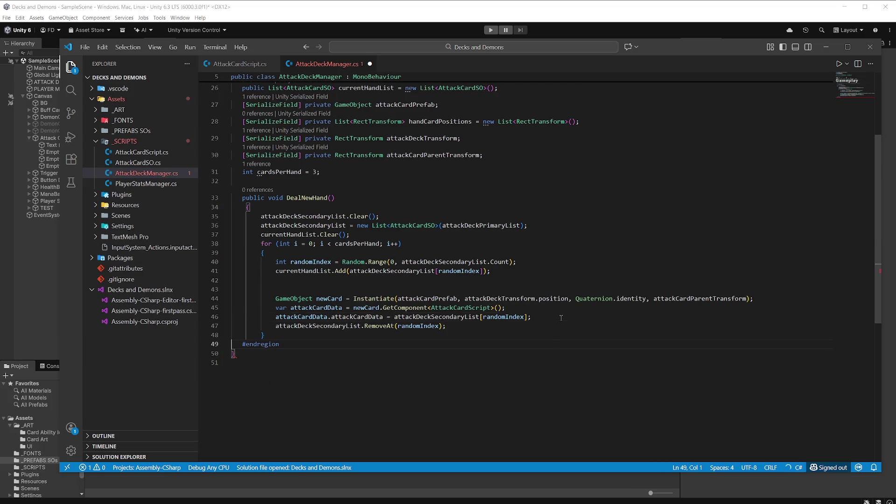
pyautogui.hotkey('ctrl', 's')
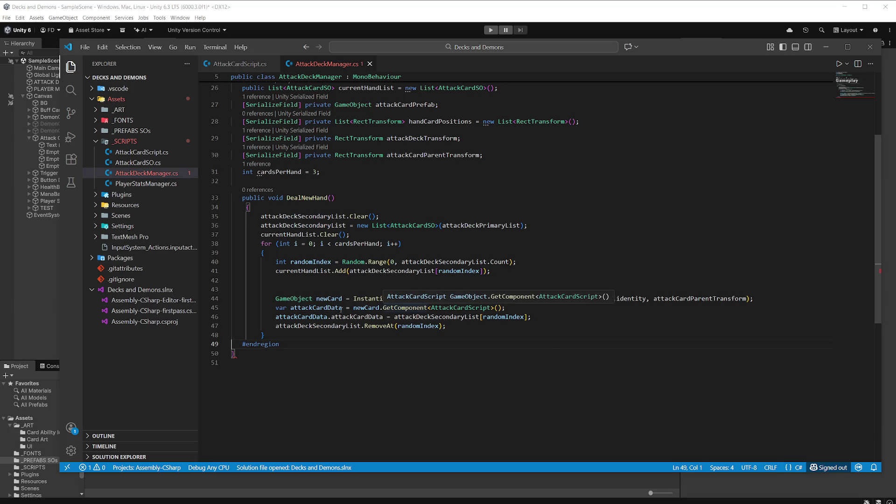
# Add attackCardData.MoveToTargetPosition(handCardPositions[i]) above the RemoveAt line and save
pyautogui.click(545, 315)
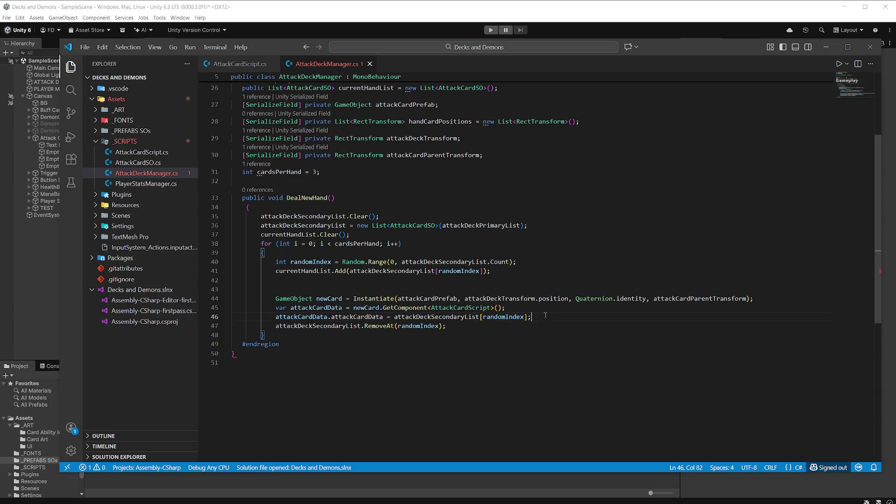
pyautogui.press('Return')
pyautogui.write('att')
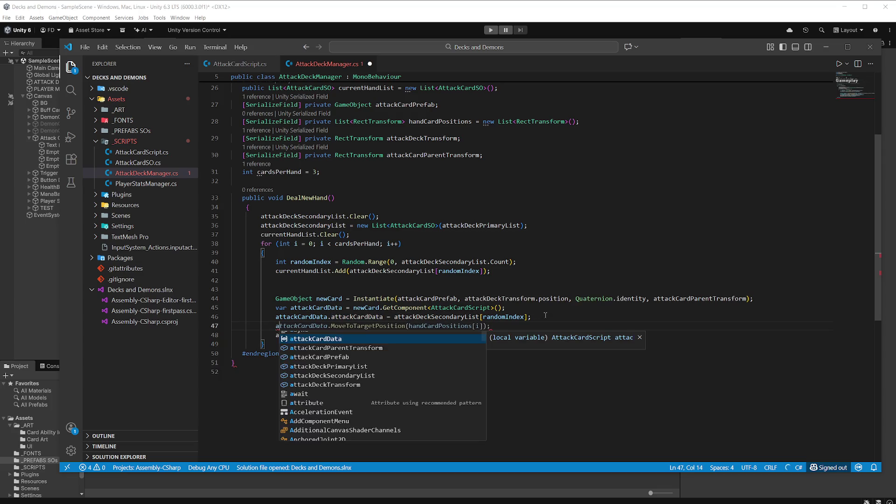
pyautogui.press('Tab')
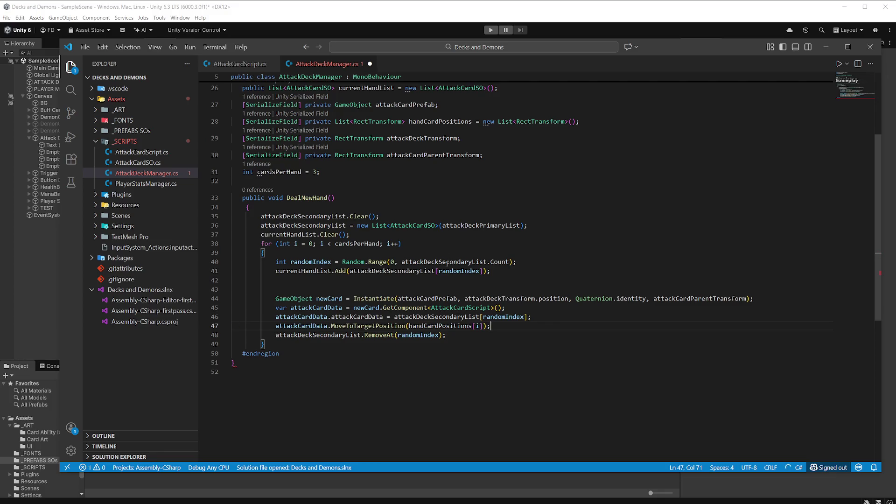
pyautogui.click(597, 336)
pyautogui.hotkey('ctrl', 's')
# Move #endregion from line 50 to just below the class's closing brace
pyautogui.scroll(5, 533, 244)
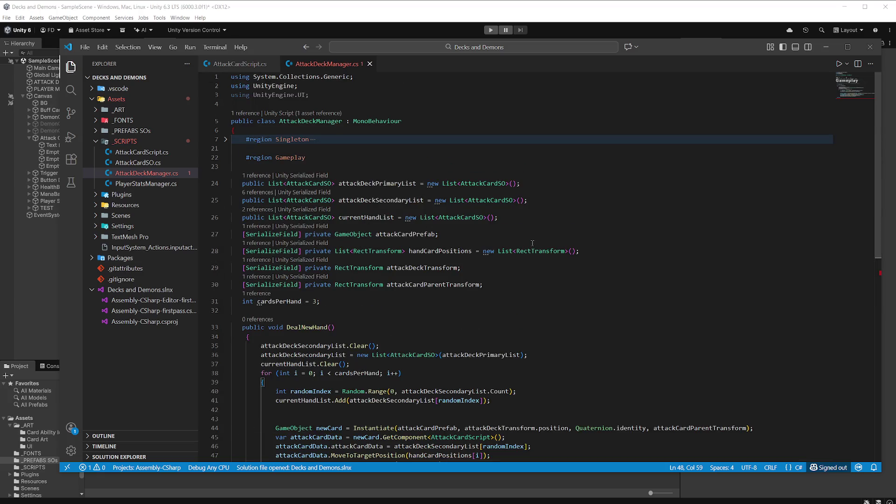
pyautogui.scroll(-3, 533, 243)
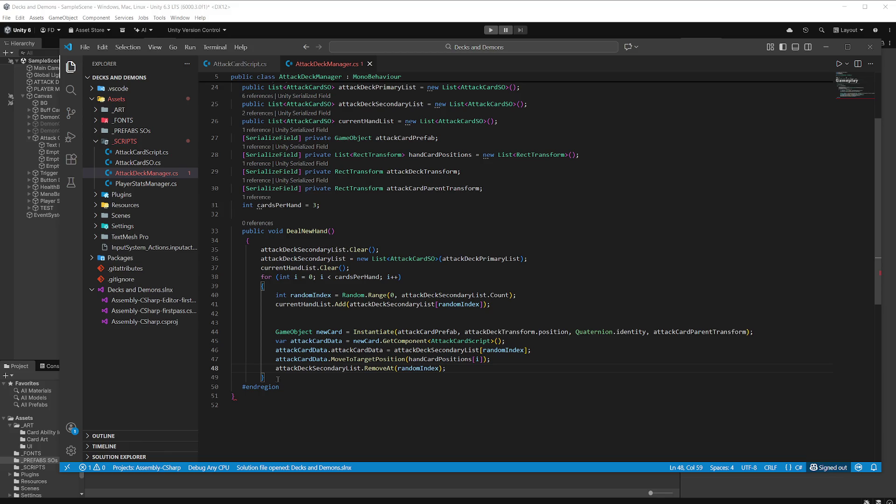
pyautogui.moveTo(282, 388); pyautogui.dragTo(242, 388)
pyautogui.hotkey('ctrl', 'c')
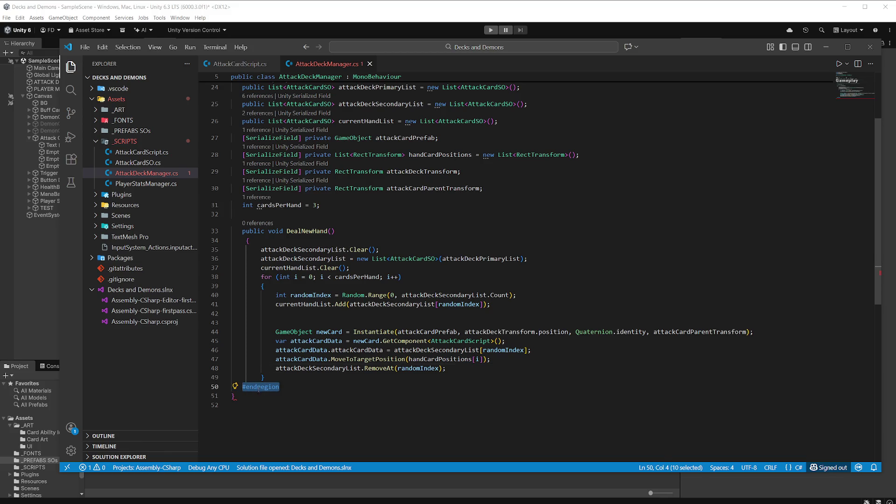
pyautogui.press('BackSpace')
pyautogui.click(245, 397)
pyautogui.press('Return')
pyautogui.press('Return')
pyautogui.hotkey('ctrl', 'v')
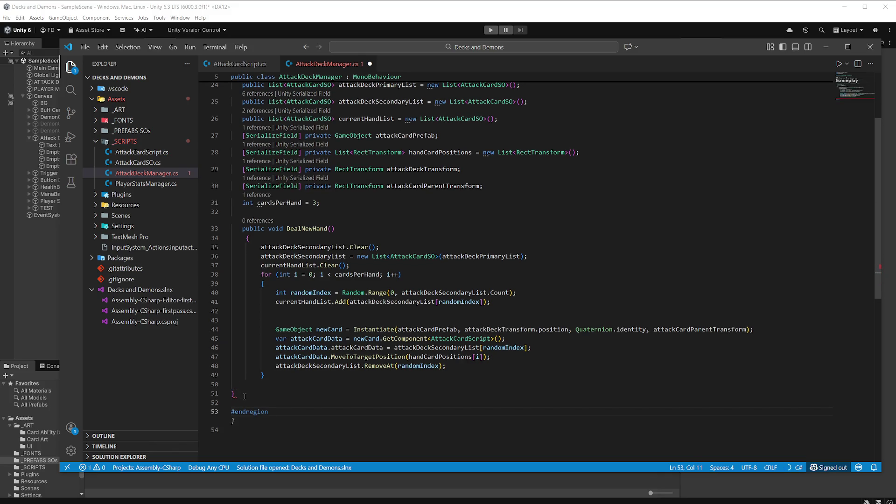
pyautogui.press('Down')
# Check which brace closes DealNewHand and save AttackDeckManager.cs
pyautogui.scroll(3, 333, 316)
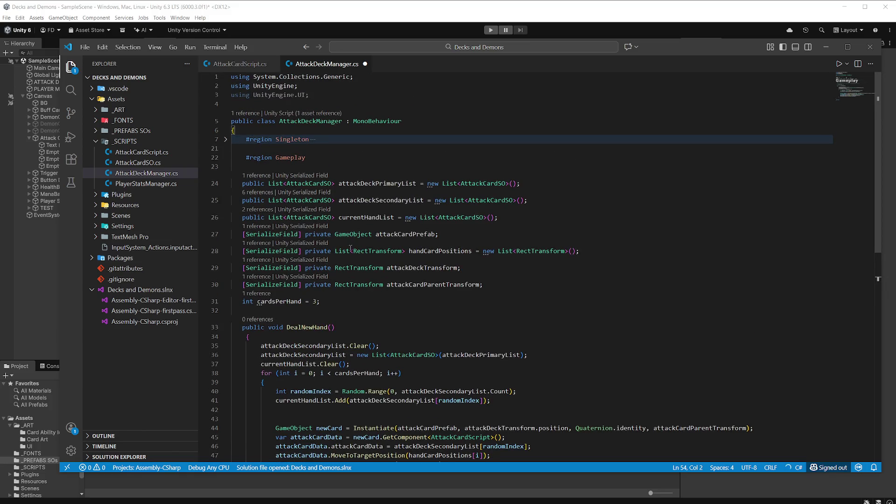
pyautogui.scroll(-6, 351, 248)
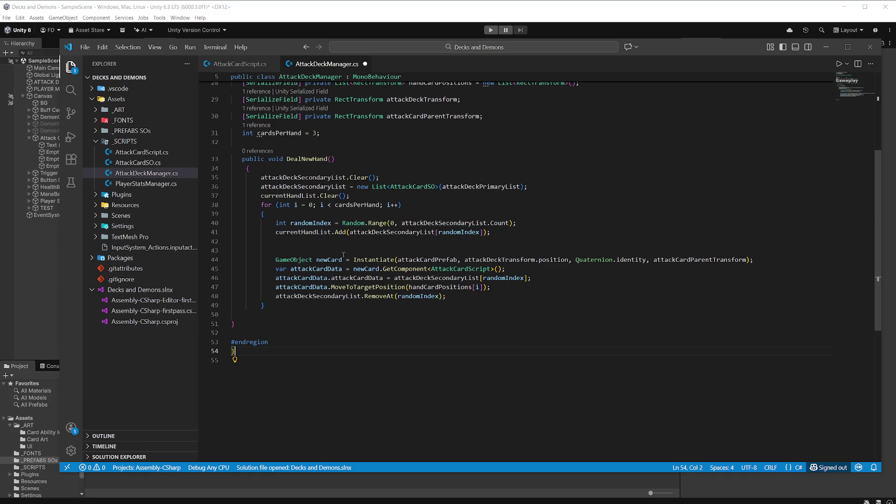
pyautogui.click(232, 324)
pyautogui.scroll(3, 364, 268)
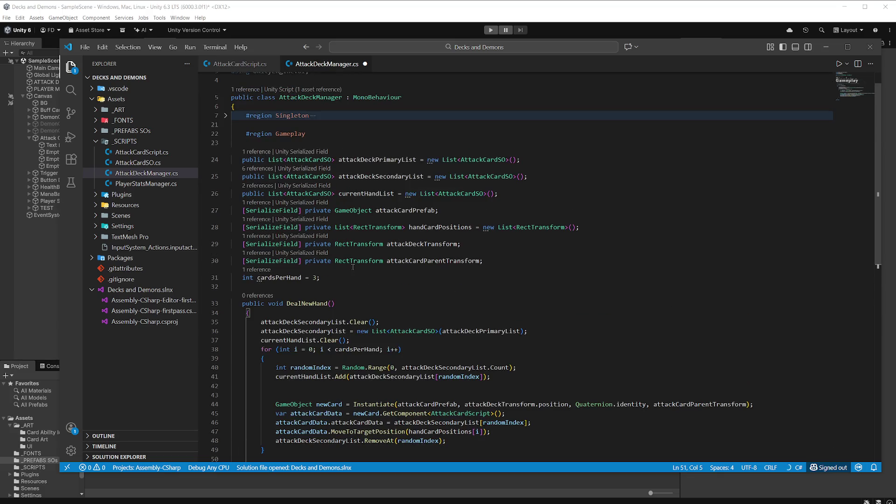
pyautogui.scroll(-3, 353, 267)
pyautogui.hotkey('ctrl', 's')
# Look over AttackCardScript.cs, then return to the Unity editor
pyautogui.click(261, 64)
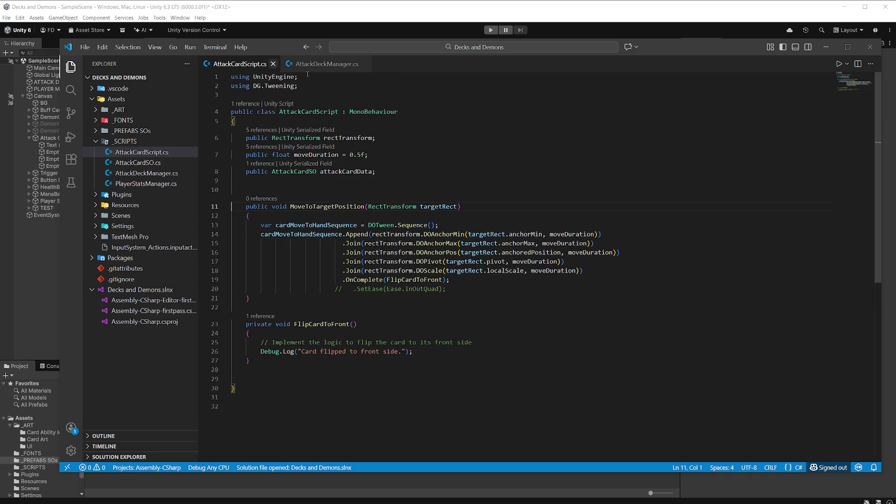
pyautogui.click(474, 310)
pyautogui.hotkey('alt', 'Tab')
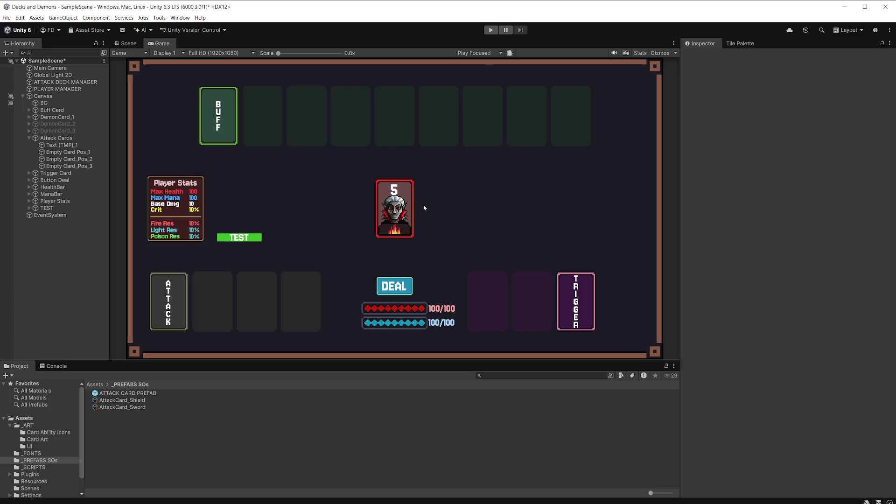
# Run the game, deal a new hand with DEAL, and stop play mode
pyautogui.click(490, 30)
pyautogui.click(404, 290)
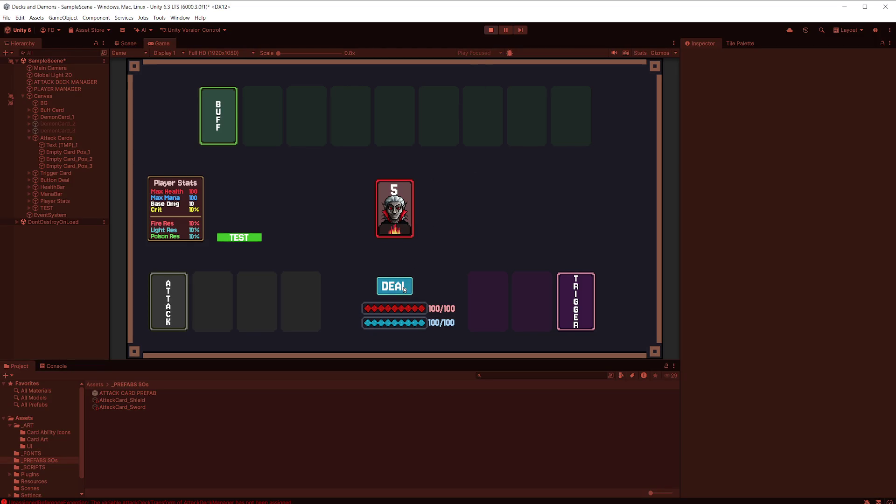
pyautogui.click(490, 30)
# Assign Attack Cards to ATTACK DECK MANAGER's Attack Deck Transform and save the scene
pyautogui.click(70, 82)
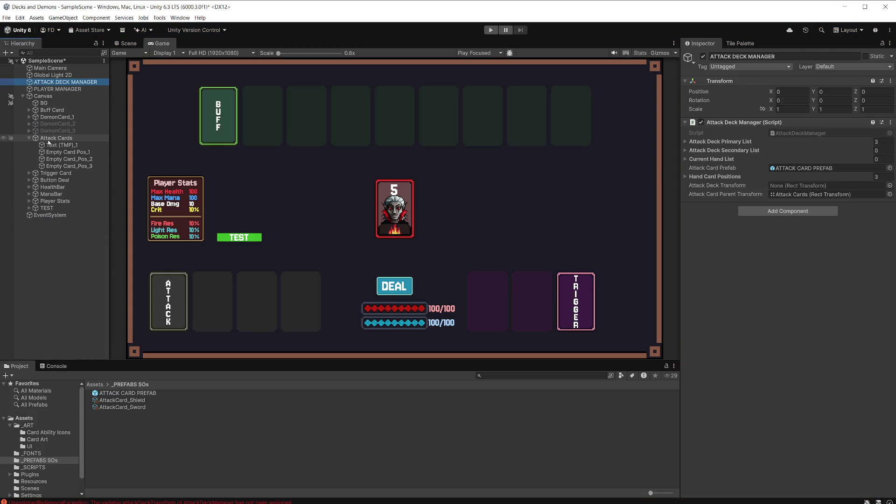
pyautogui.moveTo(48, 143)
pyautogui.mouseDown()
pyautogui.moveTo(296, 142)
pyautogui.moveTo(787, 189)
pyautogui.moveTo(778, 186)
pyautogui.mouseUp()
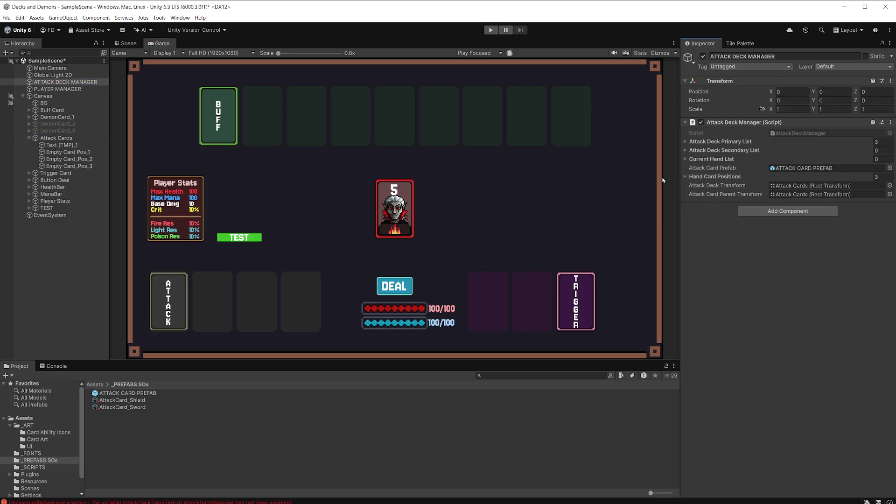
pyautogui.hotkey('ctrl', 's')
# Swap attackDeckTransform for attackCardParentTransform in the Instantiate call of AttackDeckManager.cs and save
pyautogui.doubleClick(791, 135)
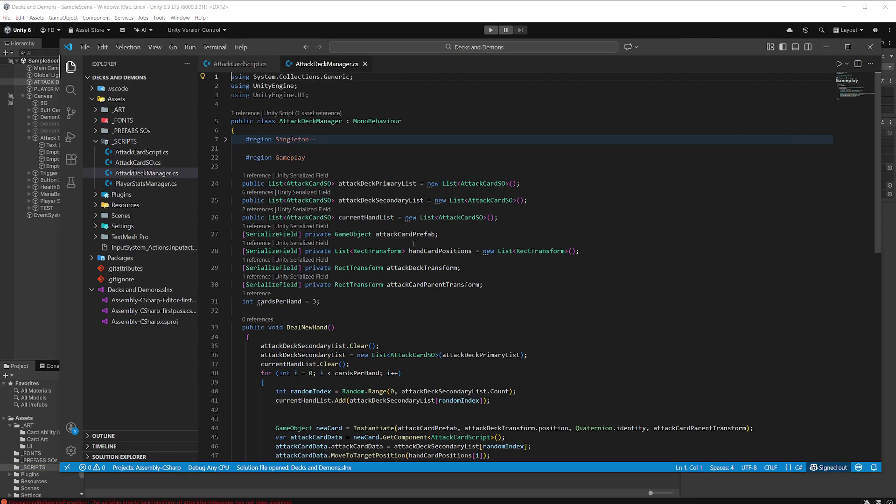
pyautogui.scroll(-1, 519, 281)
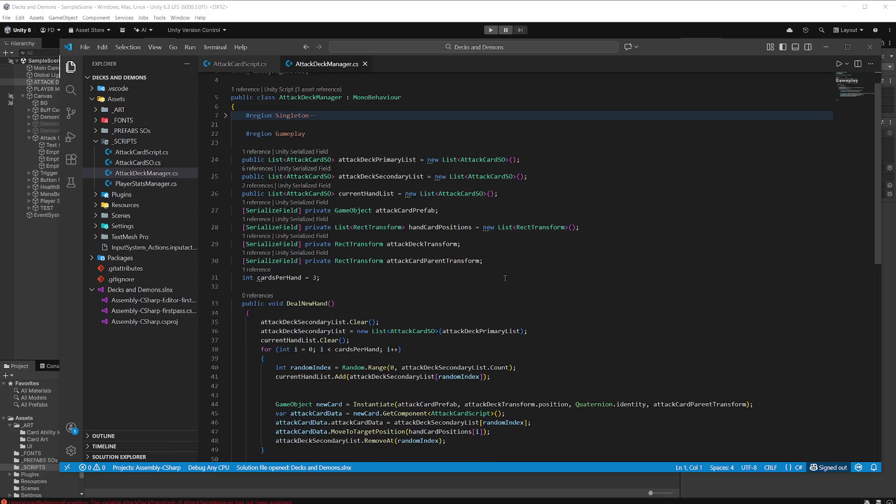
pyautogui.doubleClick(436, 261)
pyautogui.hotkey('ctrl', 'c')
pyautogui.scroll(-3, 548, 282)
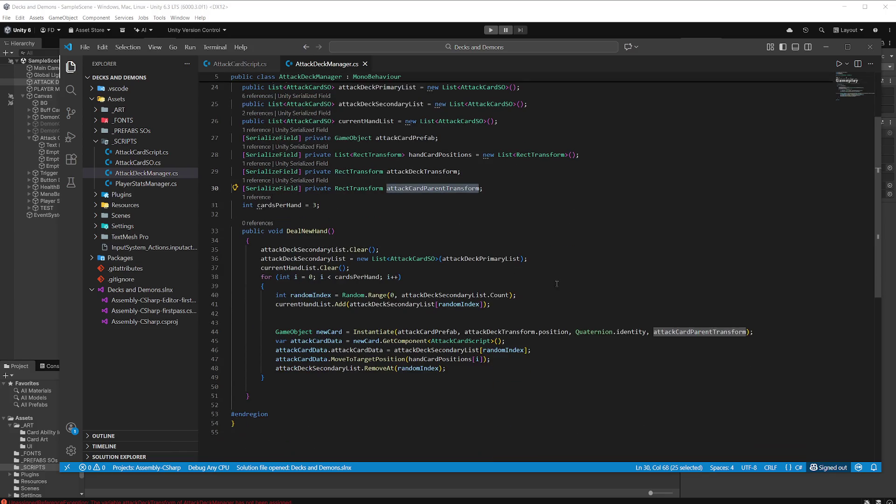
pyautogui.doubleClick(518, 331)
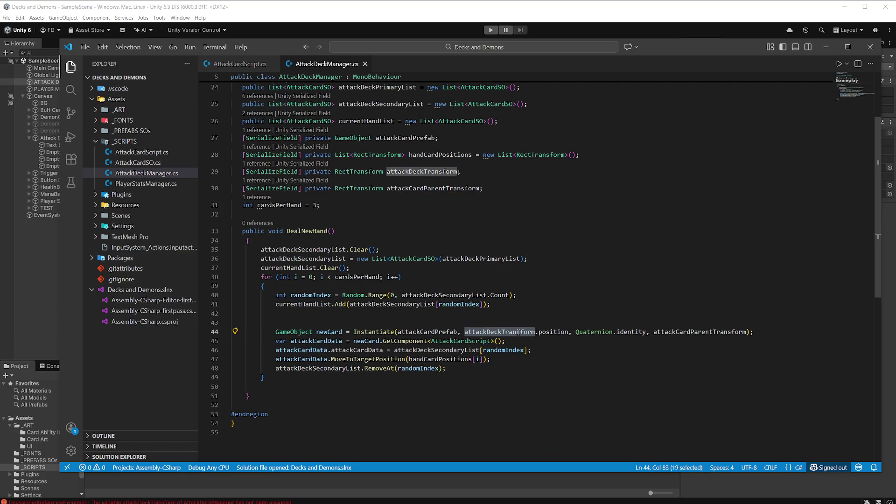
pyautogui.hotkey('ctrl', 'v')
pyautogui.hotkey('ctrl', 's')
# Delete the unused attackDeckTransform field declaration and return to Unity
pyautogui.moveTo(461, 172); pyautogui.dragTo(230, 171)
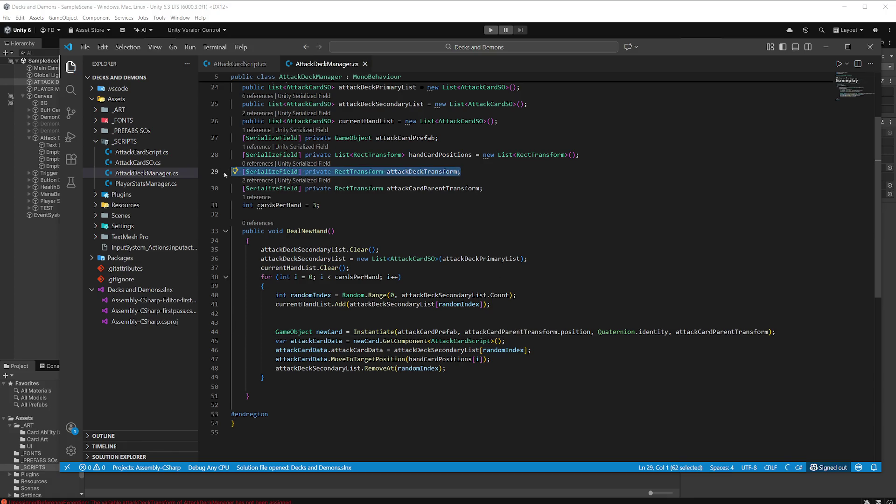
pyautogui.press('BackSpace')
pyautogui.press('BackSpace')
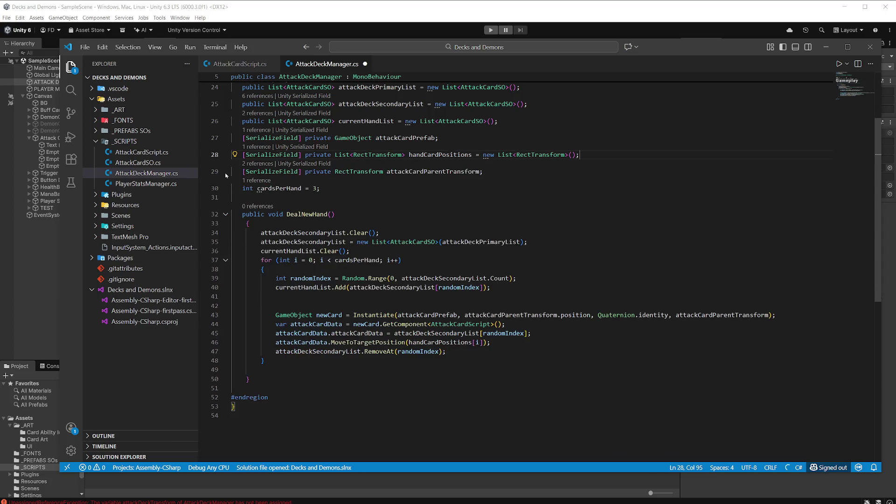
pyautogui.hotkey('alt', 'Tab')
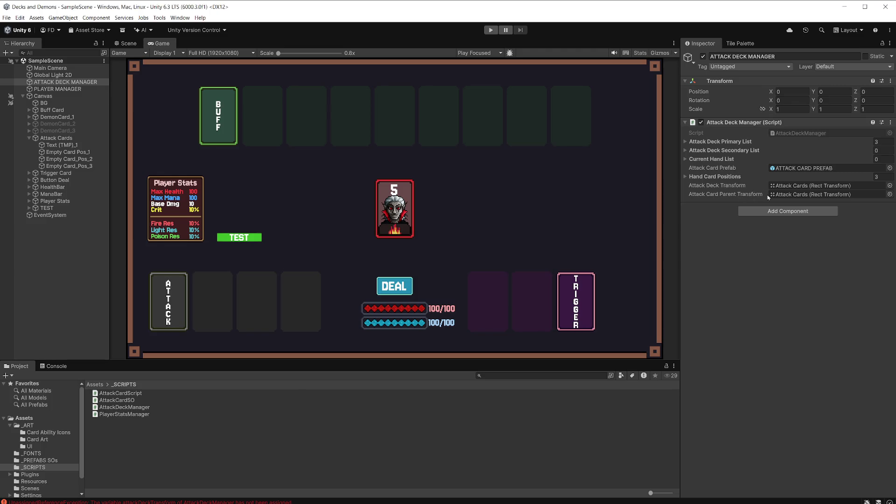
pyautogui.click(489, 32)
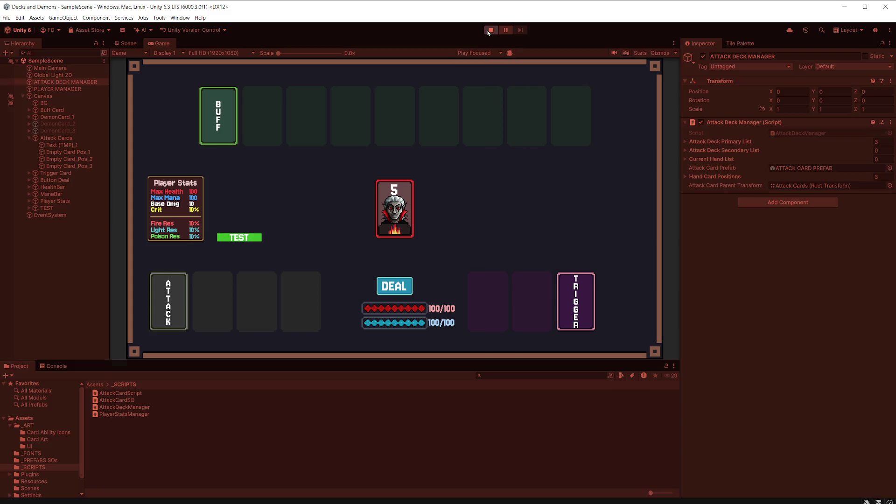
pyautogui.click(405, 287)
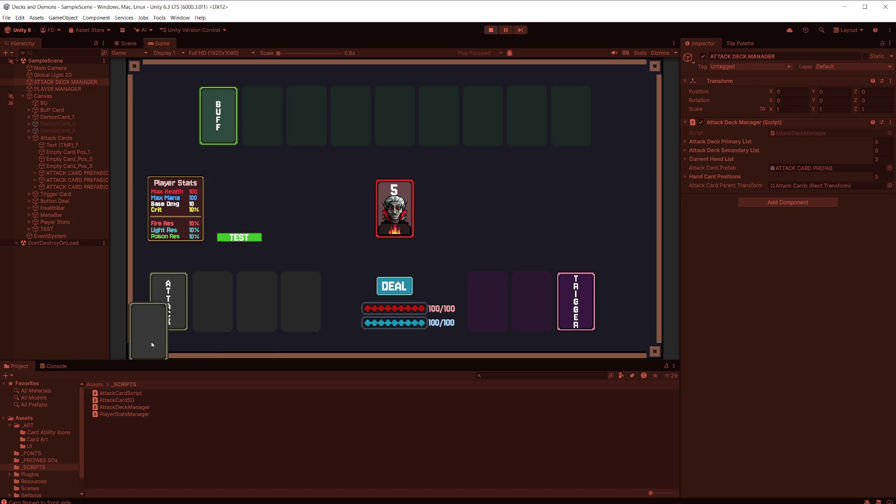
pyautogui.click(37, 174)
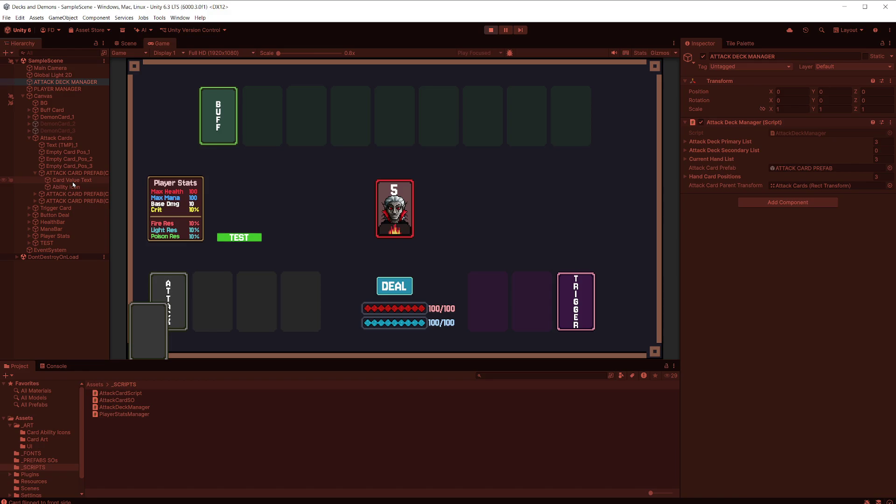
pyautogui.hotkey('ctrl', 'p')
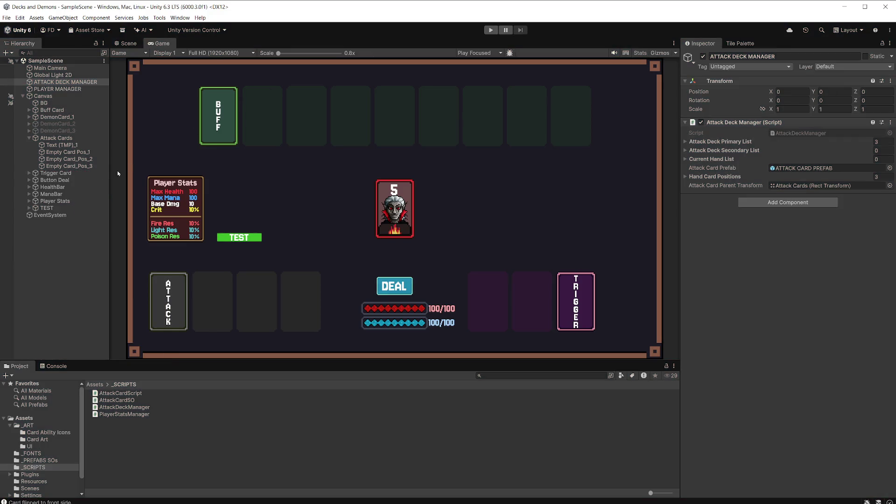
pyautogui.click(71, 139)
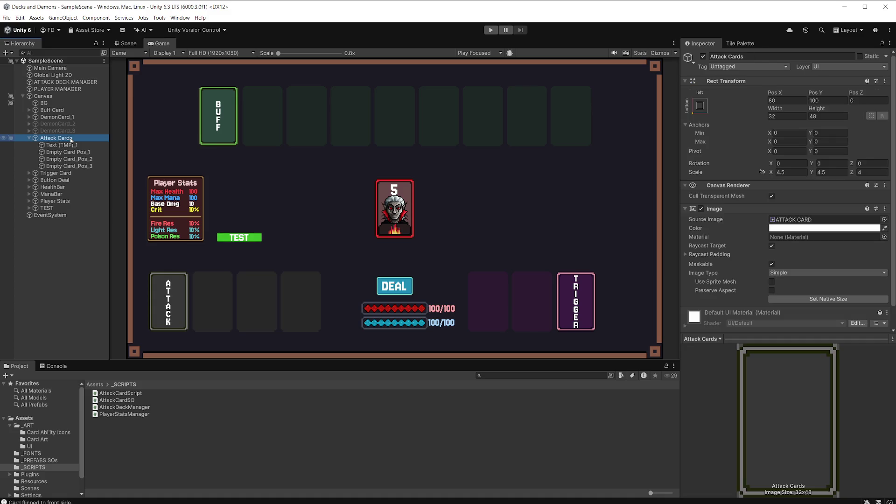
pyautogui.click(79, 153)
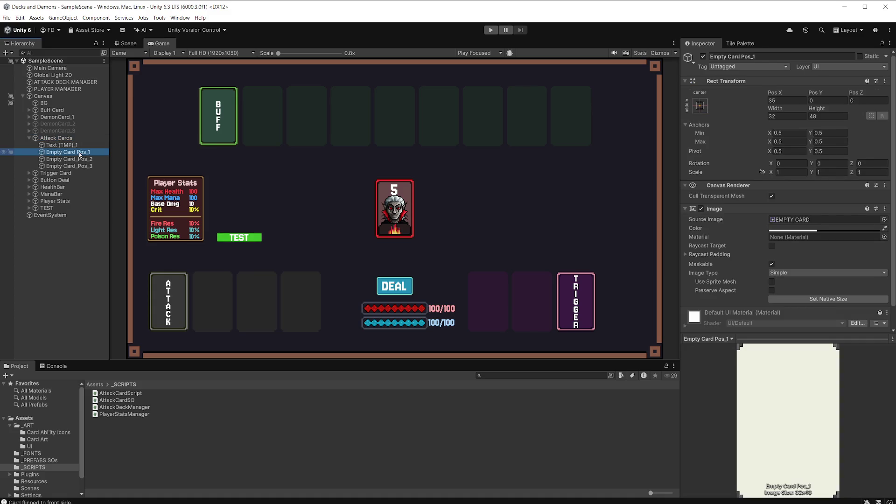
pyautogui.click(79, 83)
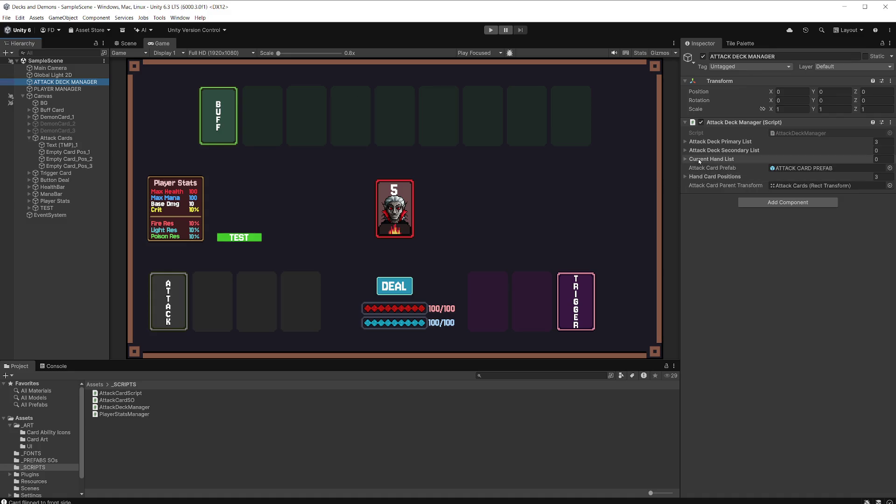
pyautogui.click(687, 178)
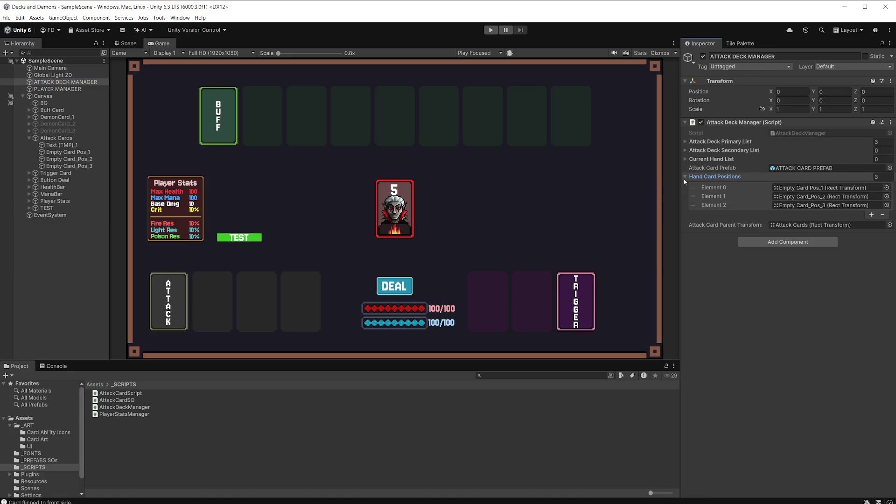
pyautogui.click(93, 152)
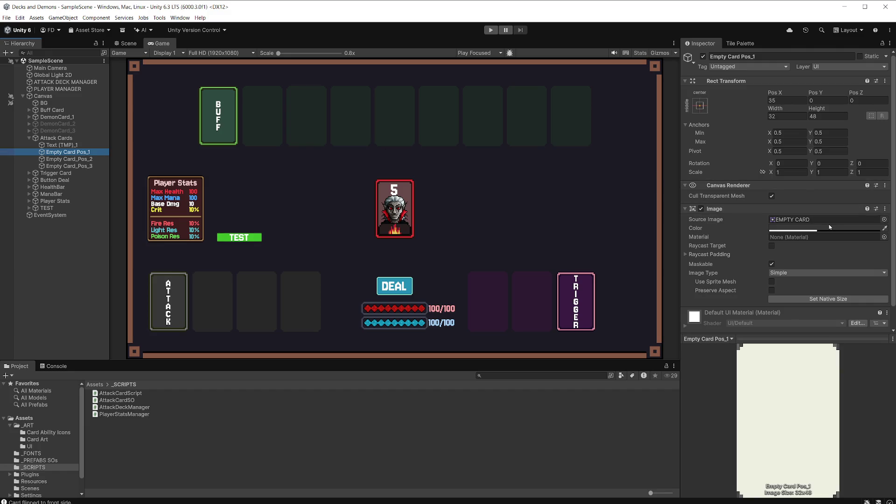
pyautogui.scroll(-1, 830, 227)
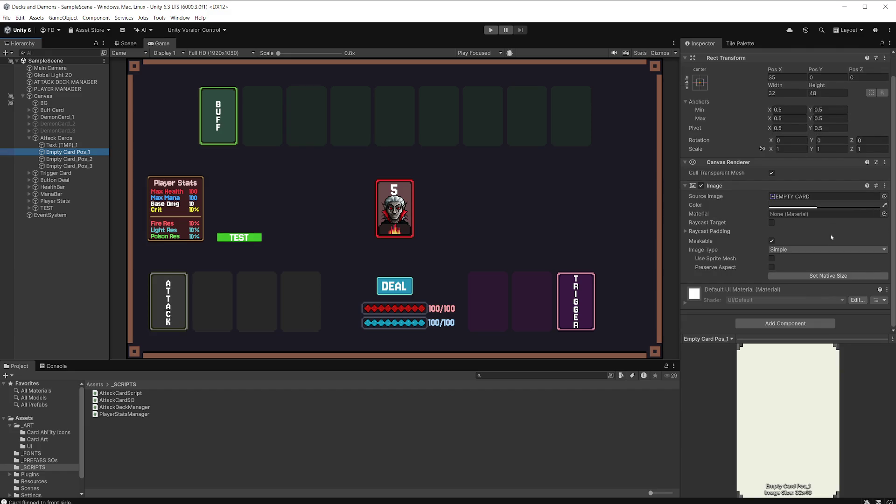
pyautogui.scroll(1, 831, 237)
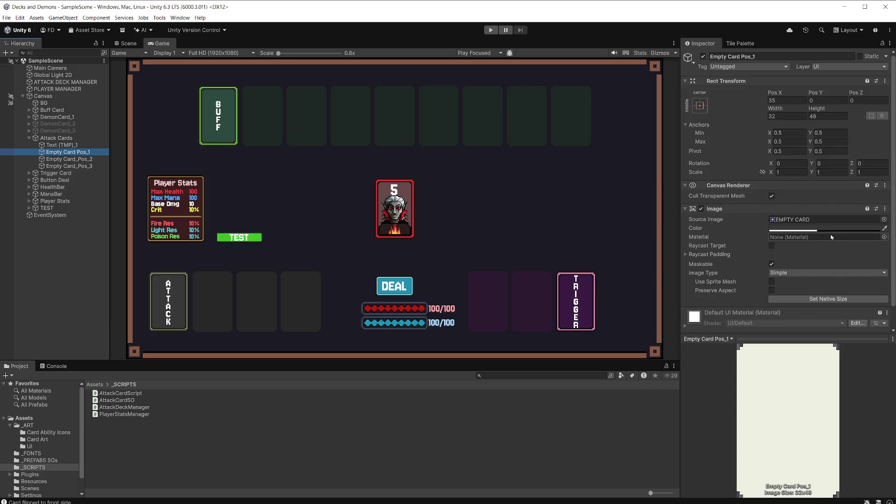
# Run the game, deal a hand, and select the first dealt ATTACK CARD PREFAB clone
pyautogui.click(491, 30)
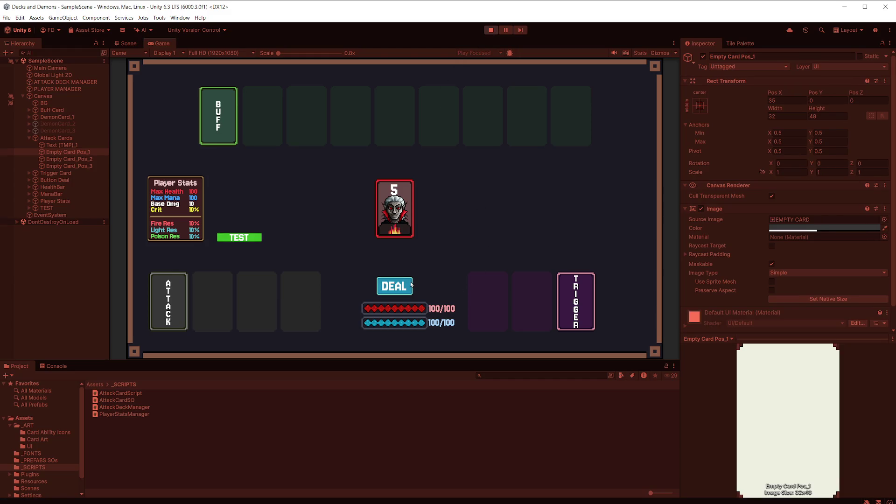
pyautogui.click(406, 287)
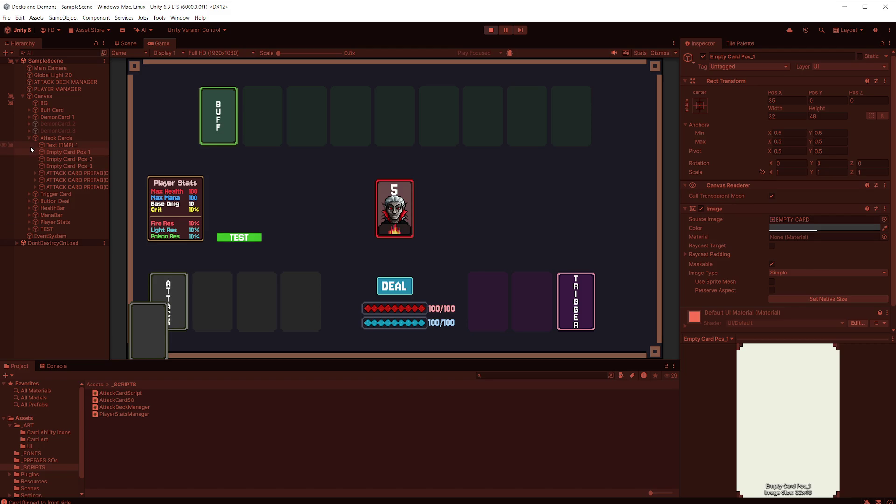
pyautogui.click(36, 175)
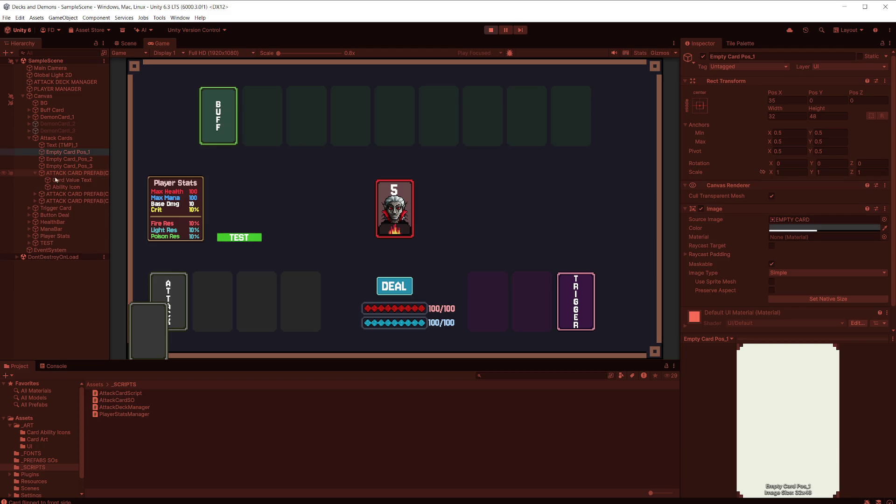
pyautogui.click(80, 175)
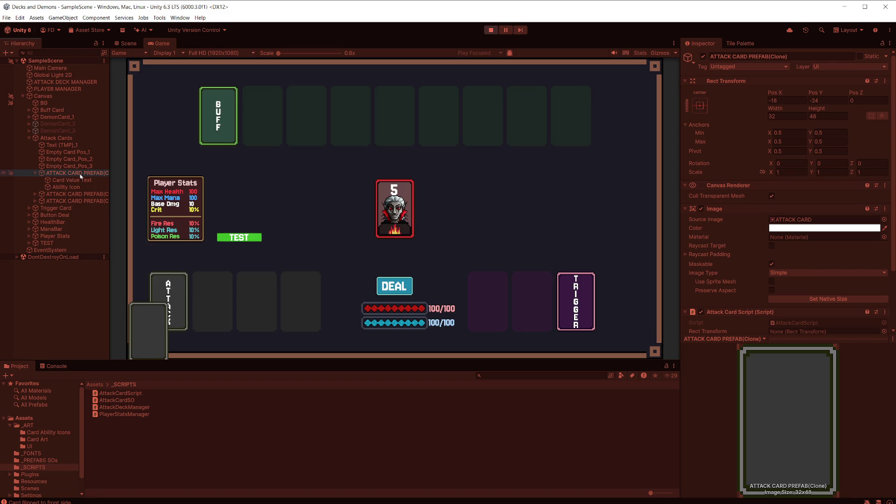
# Compare the dealt card's position with the first hand slot in the Scene view, stop, and open AttackCardScript
pyautogui.click(129, 44)
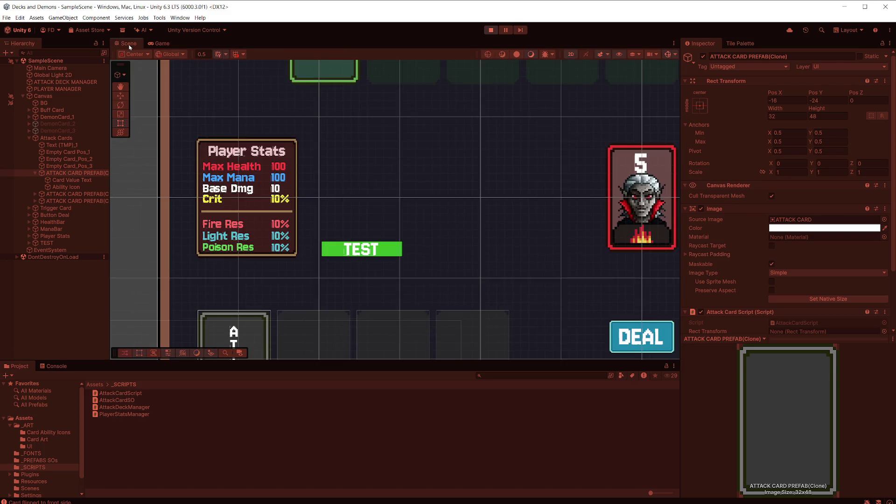
pyautogui.scroll(-5, 383, 218)
pyautogui.moveTo(383, 218); pyautogui.dragTo(360, 220)
pyautogui.scroll(2, 353, 224)
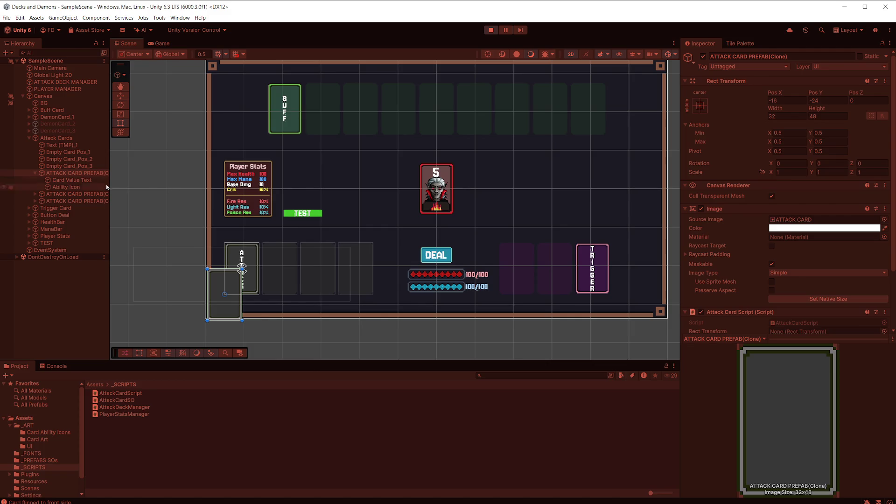
pyautogui.click(79, 154)
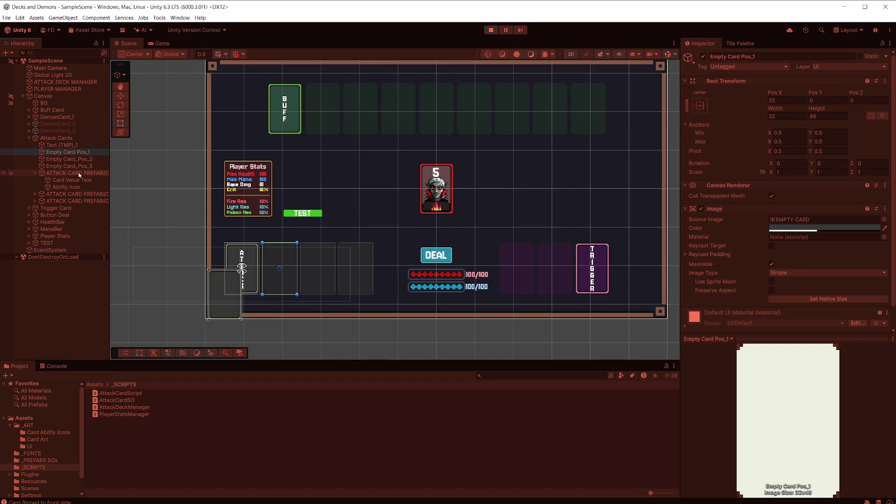
pyautogui.click(79, 174)
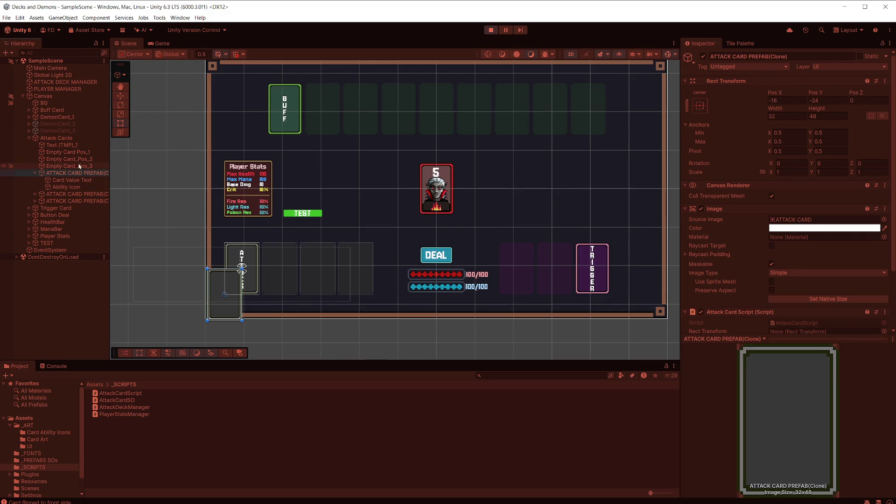
pyautogui.click(78, 154)
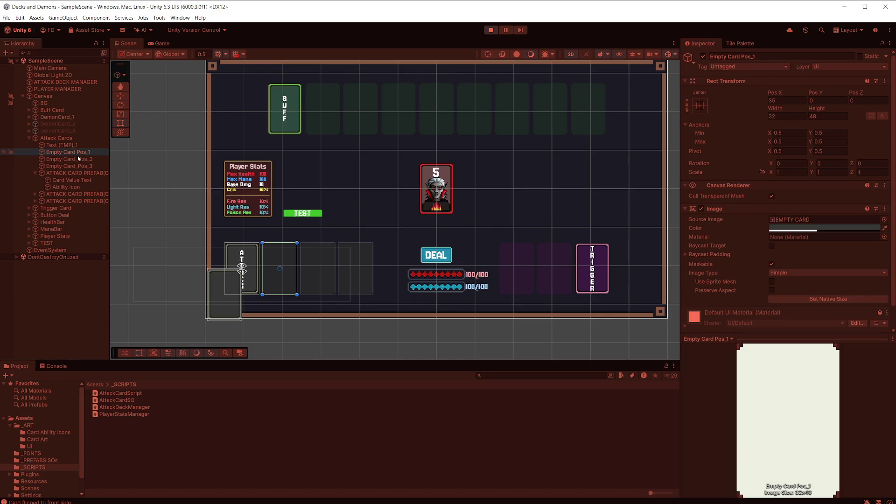
pyautogui.click(490, 30)
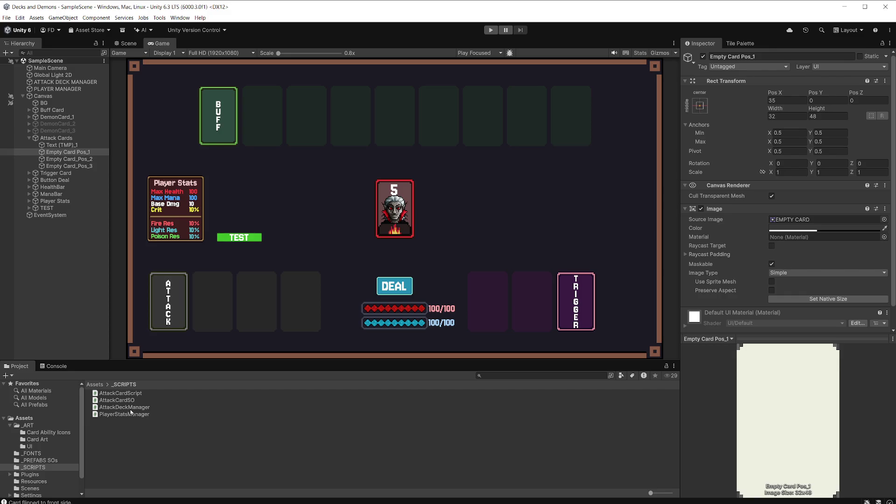
pyautogui.click(128, 394)
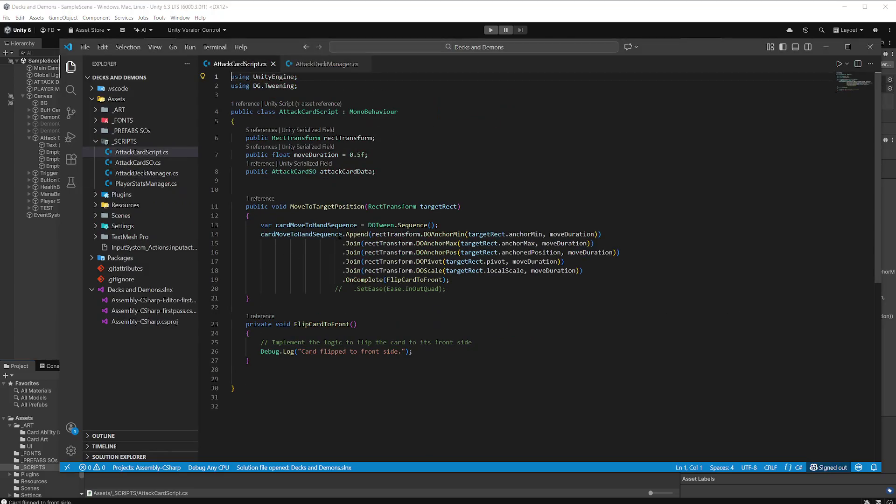
# Insert rectTransform = GetComponent<RectTransform>(); at the top of MoveToTargetPosition and save
pyautogui.click(382, 195)
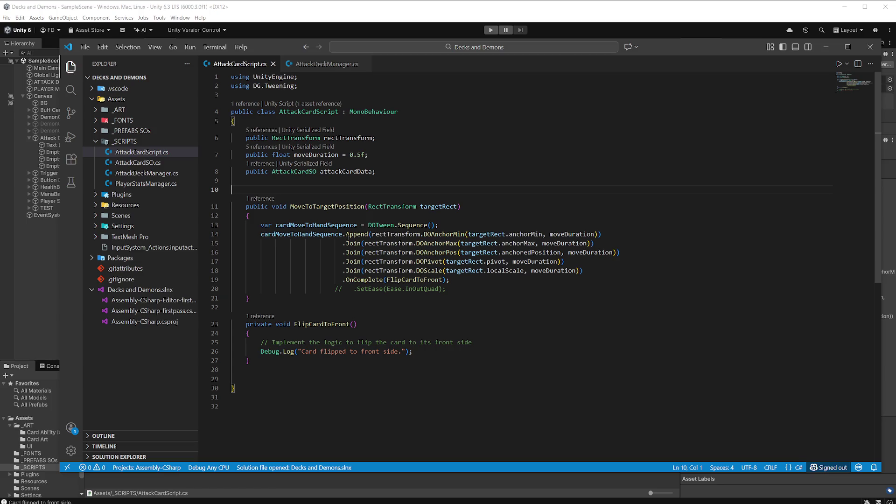
pyautogui.click(294, 215)
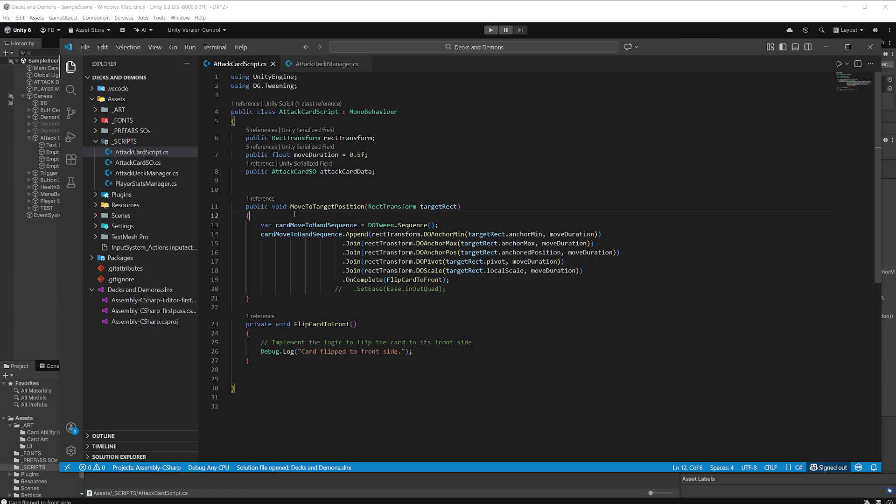
pyautogui.press('Return')
pyautogui.write('rectTransform =')
pyautogui.press('Tab')
pyautogui.hotkey('ctrl', 's')
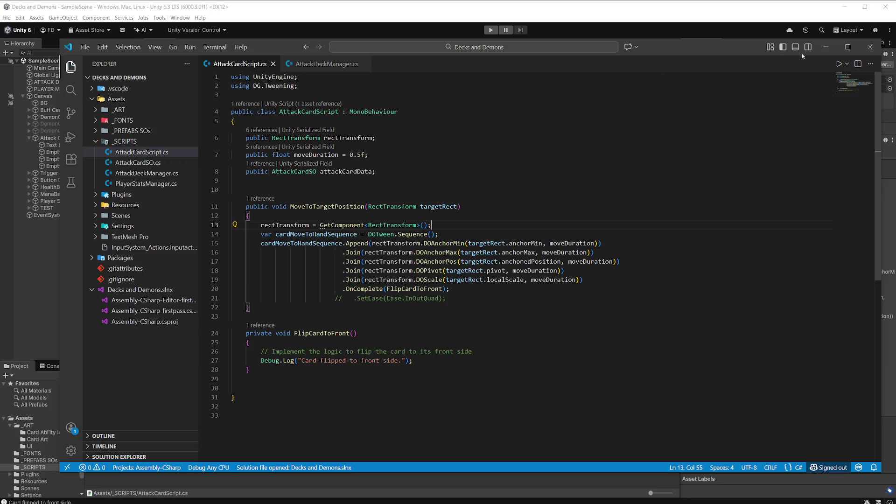
pyautogui.click(501, 10)
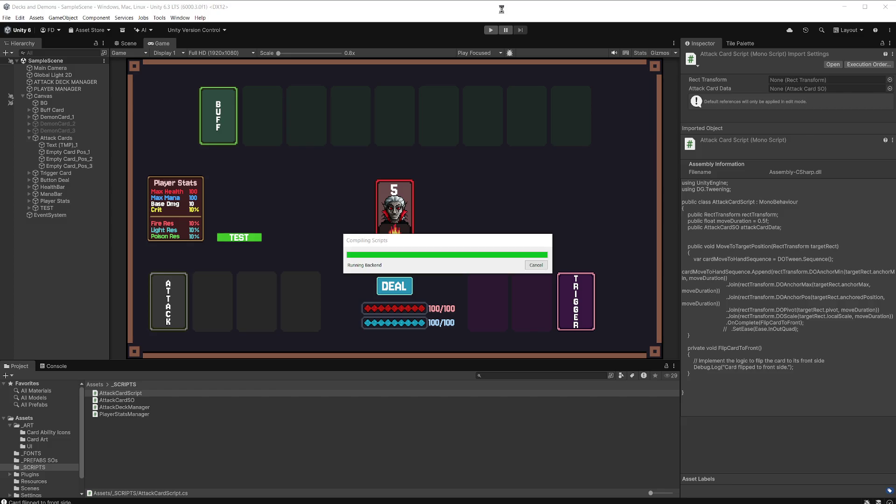
# Run the game, deal three hands to watch cards slide into the hand slots, then stop
pyautogui.click(491, 29)
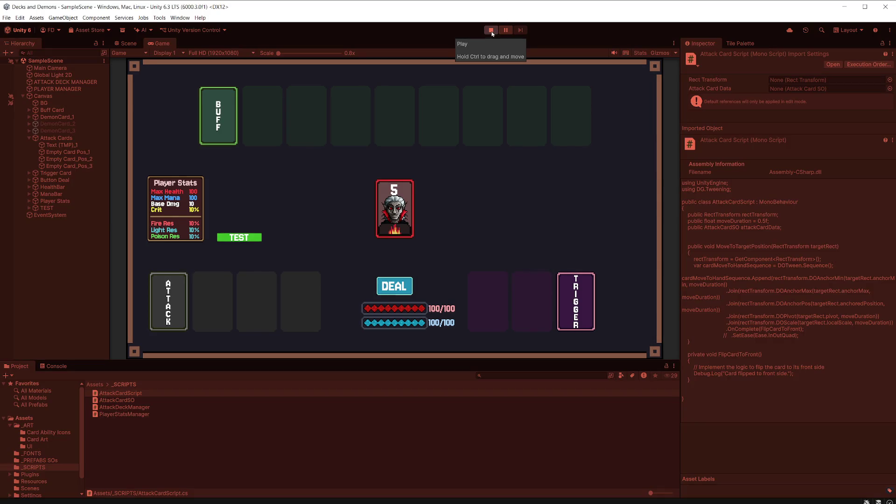
pyautogui.click(405, 292)
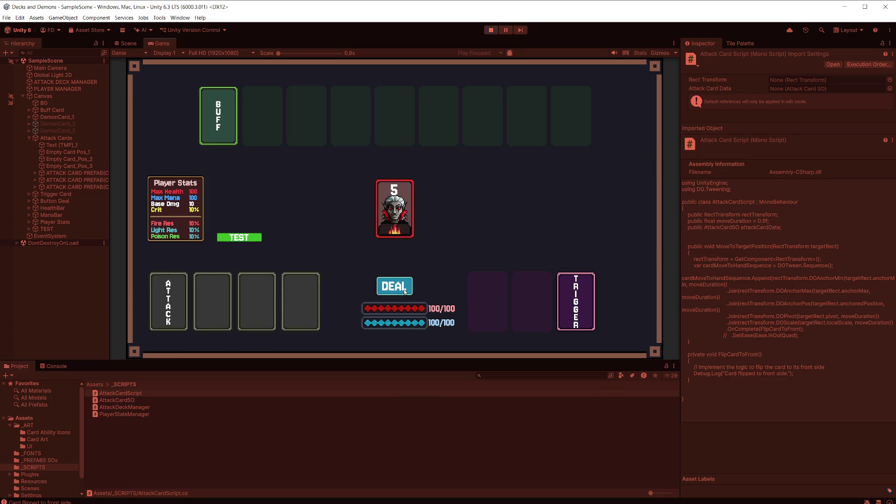
pyautogui.click(405, 291)
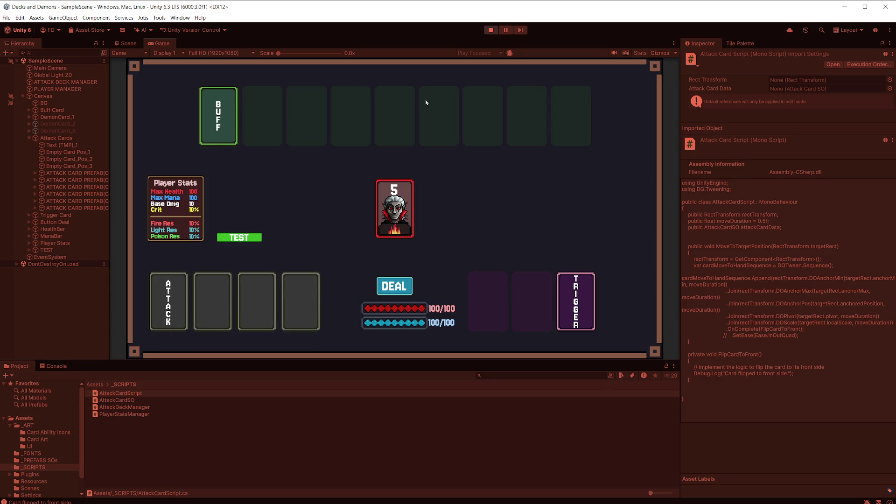
pyautogui.click(386, 285)
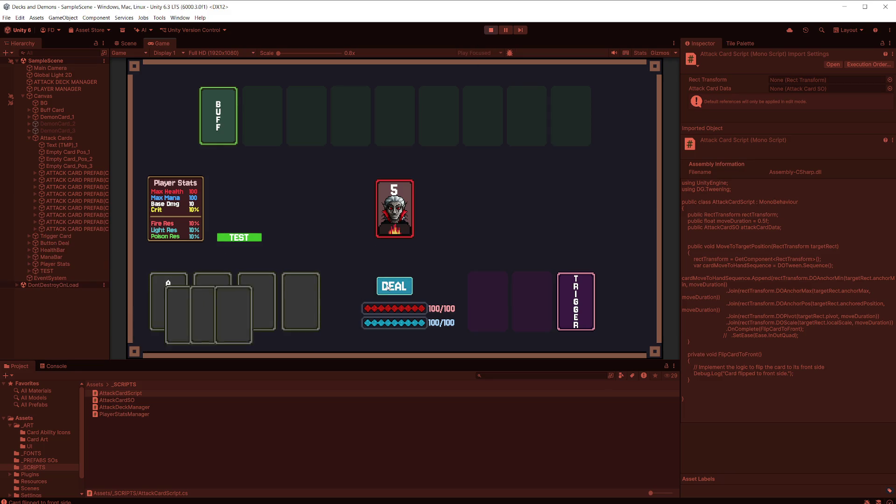
pyautogui.click(491, 30)
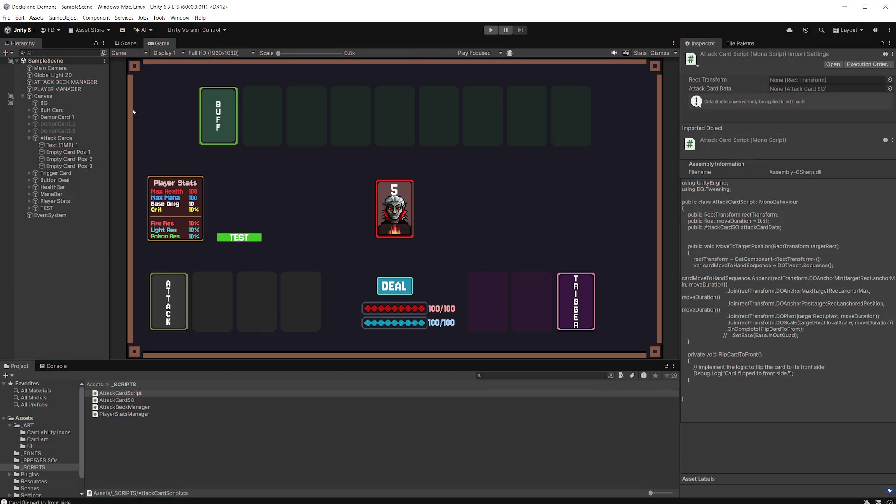
# Inspect the Attack Cards container, open AttackCardScript in the code editor, and return to Unity
pyautogui.click(79, 145)
pyautogui.click(79, 139)
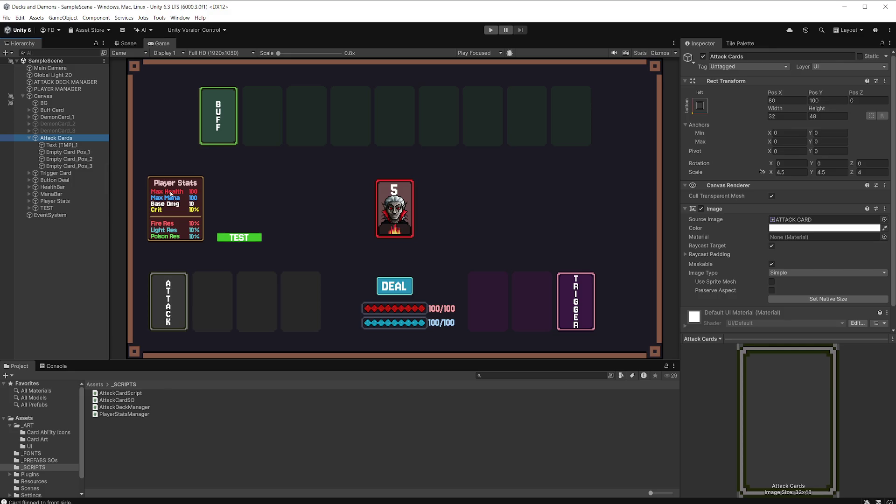
pyautogui.doubleClick(135, 396)
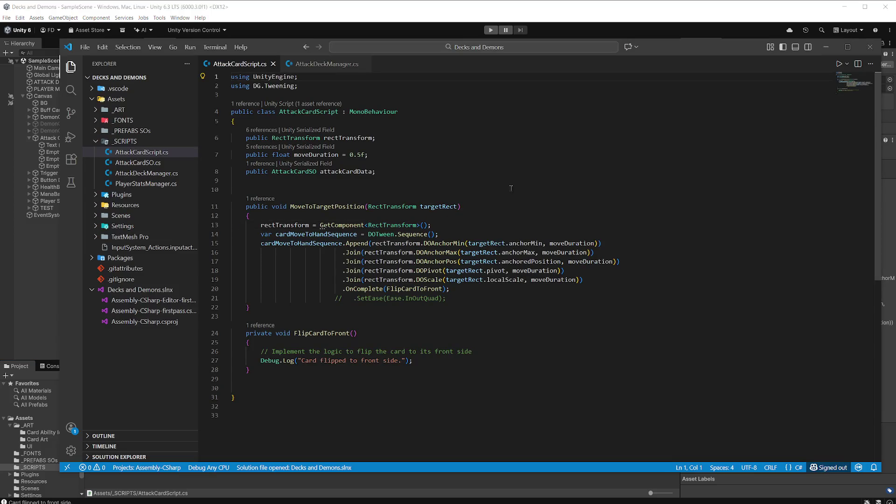
pyautogui.click(409, 13)
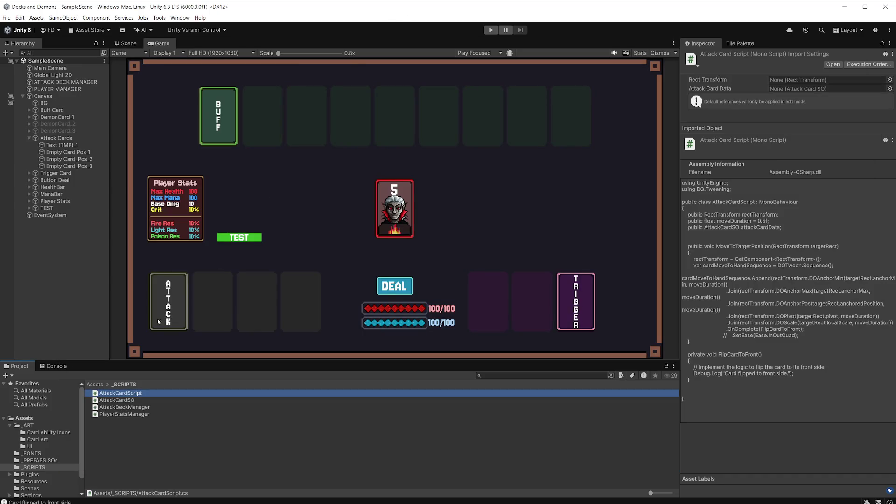
# Place an ATTACK CARD PREFAB instance under Canvas and copy Attack Cards' Rect Transform component
pyautogui.click(41, 460)
pyautogui.moveTo(129, 395); pyautogui.dragTo(79, 138)
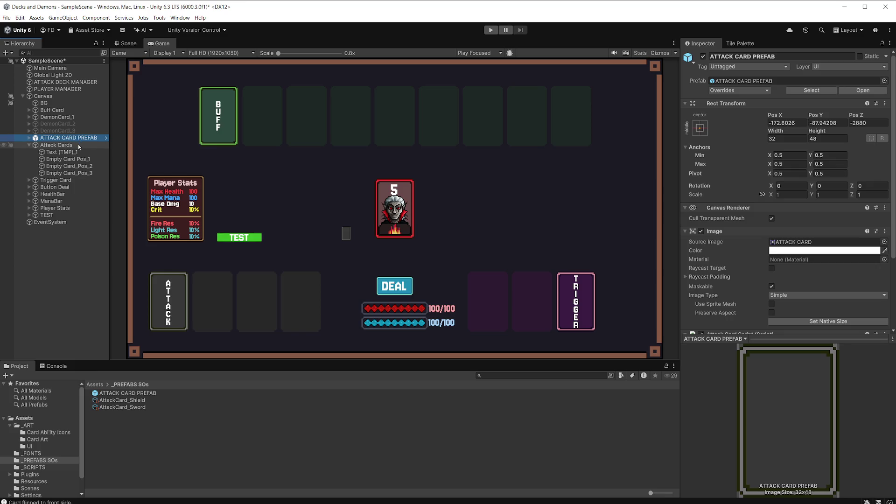
pyautogui.click(74, 147)
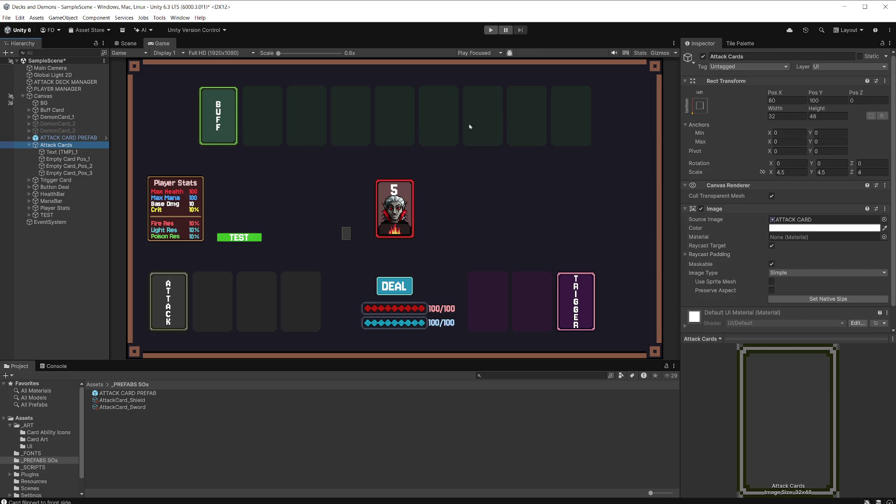
pyautogui.rightClick(754, 82)
pyautogui.moveTo(767, 145)
pyautogui.click(725, 185)
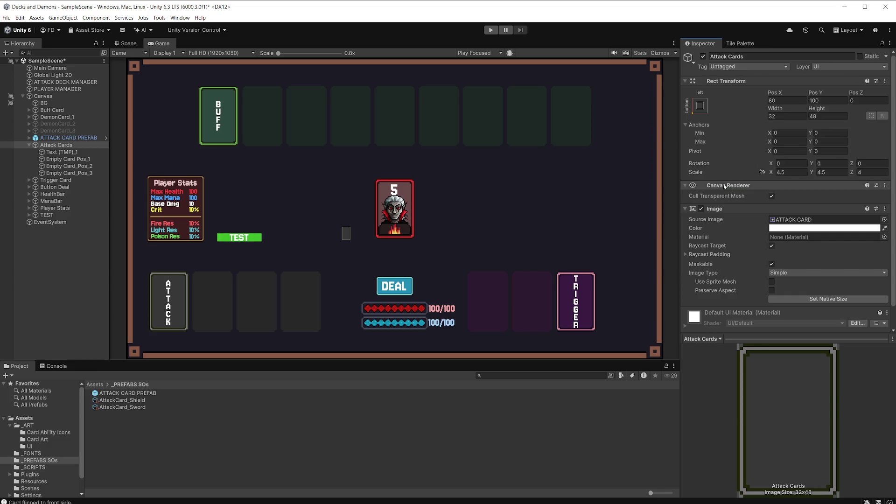
# Paste the Rect Transform values (position 80, 100, scale 4.5) onto the card instance
pyautogui.click(87, 140)
pyautogui.rightClick(770, 103)
pyautogui.moveTo(813, 182)
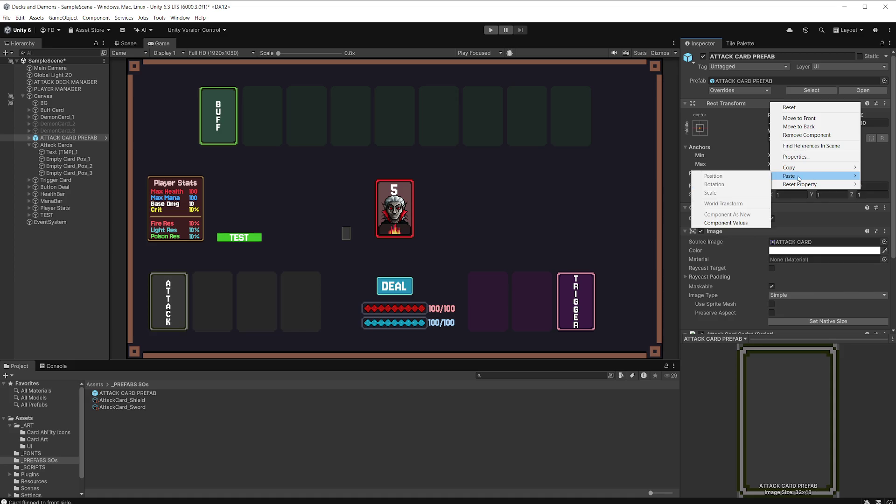
pyautogui.click(730, 224)
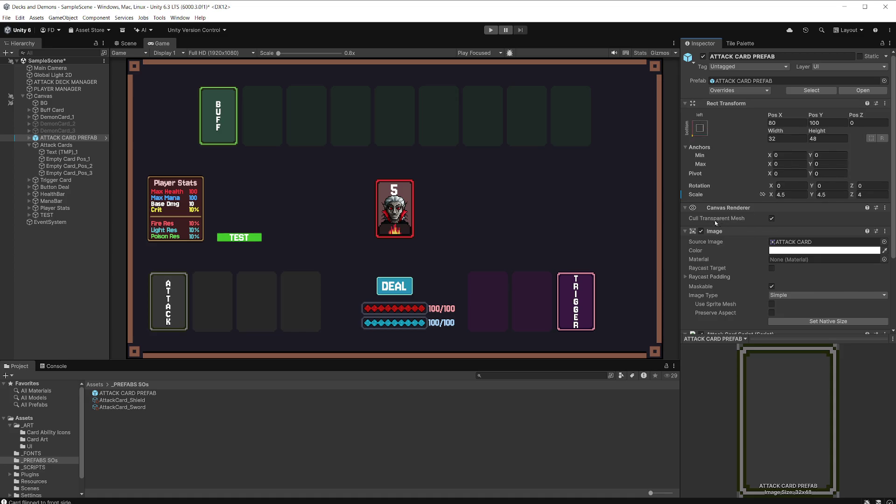
pyautogui.click(82, 146)
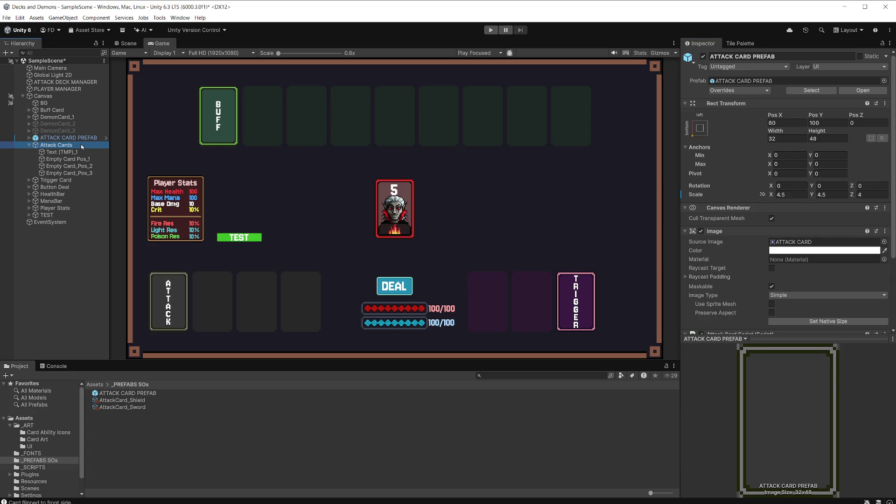
pyautogui.click(69, 138)
# Check the card instance's overrides, then delete the temporary instance from the Hierarchy
pyautogui.click(739, 90)
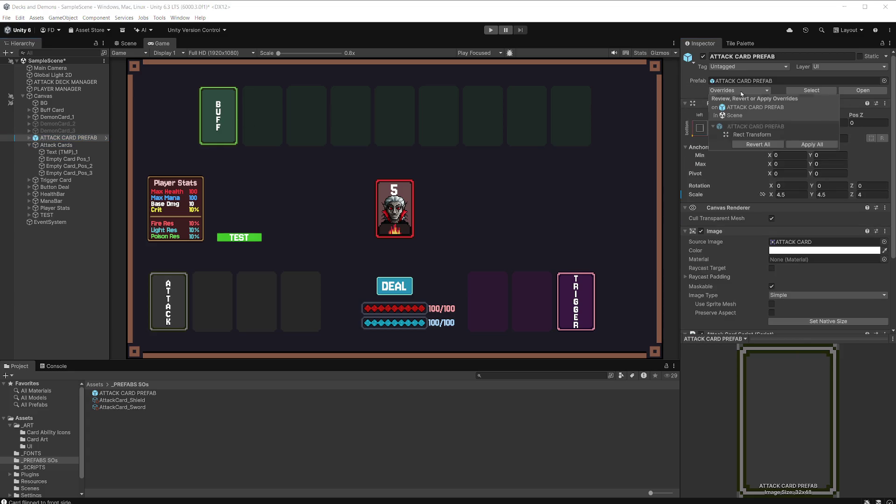
pyautogui.click(386, 146)
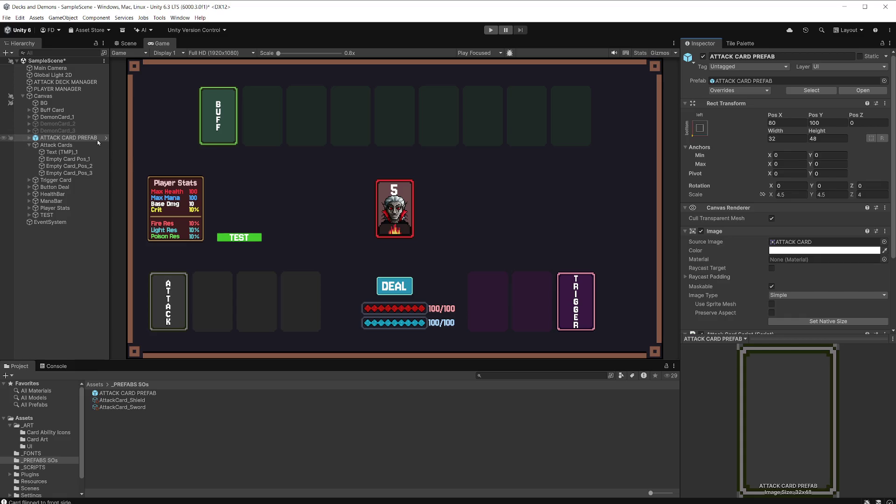
pyautogui.rightClick(98, 143)
pyautogui.click(117, 192)
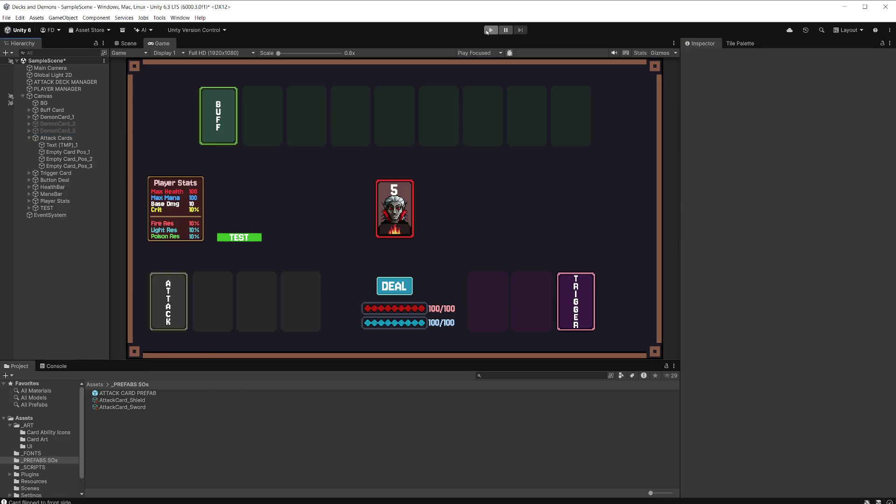
# Test in Play mode by dealing two hands, then select the ATTACK CARD PREFAB asset
pyautogui.click(490, 30)
pyautogui.click(406, 290)
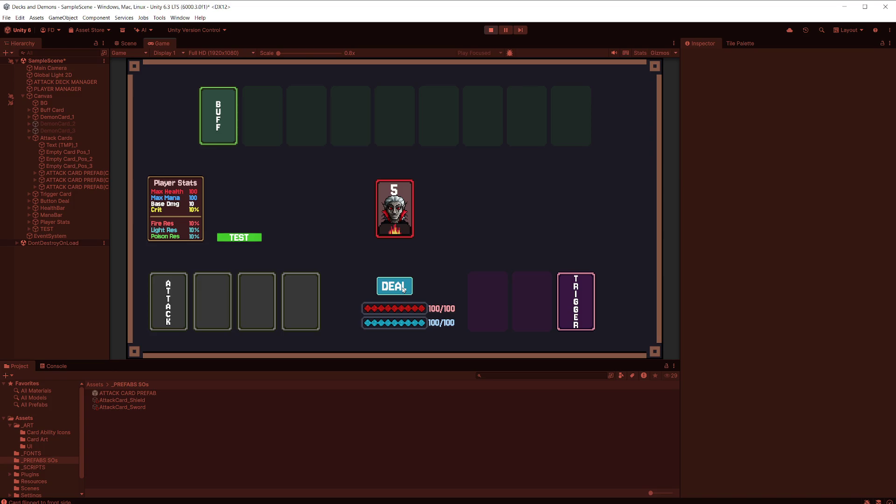
pyautogui.click(404, 285)
pyautogui.click(491, 30)
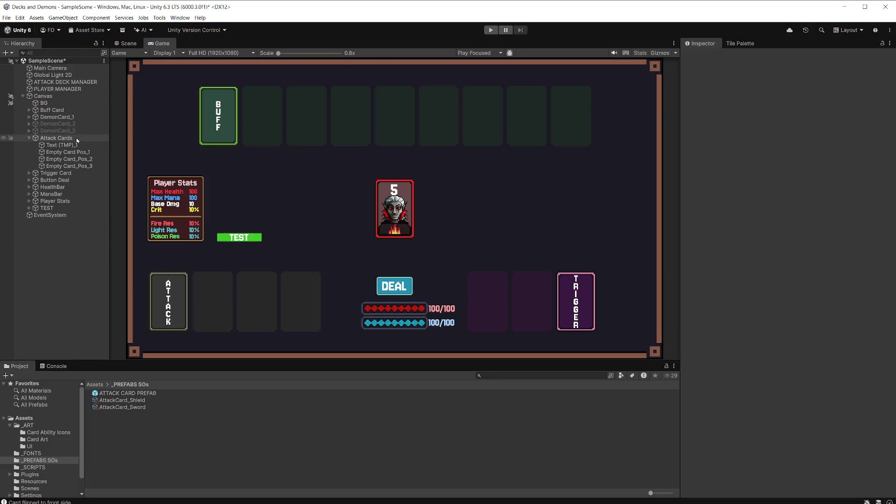
pyautogui.click(128, 393)
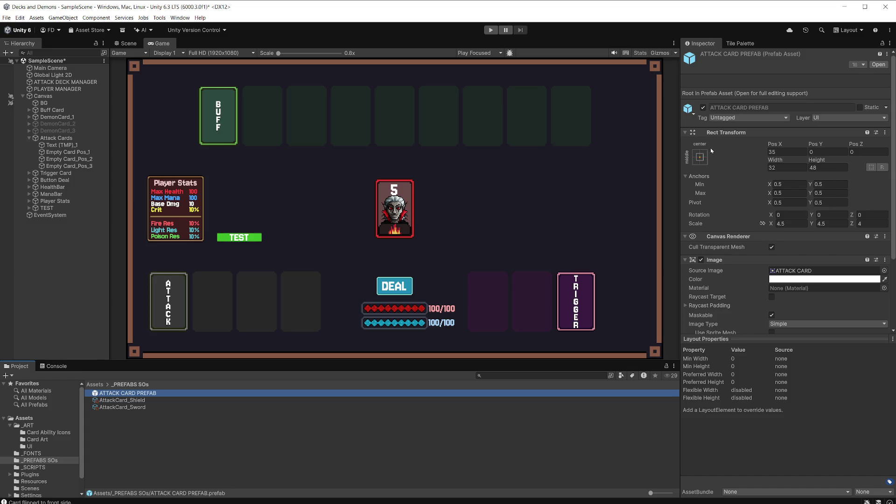
# Anchor the ATTACK CARD PREFAB bottom-left with position, and save the scene
pyautogui.click(701, 157)
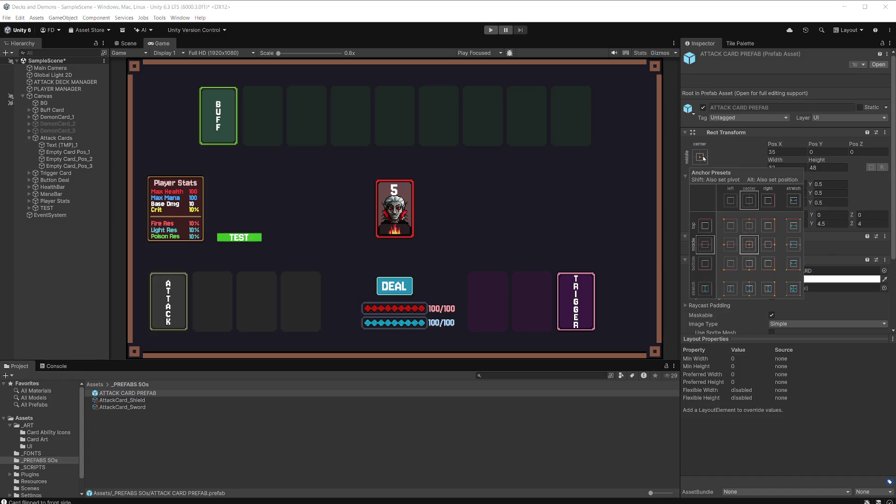
pyautogui.hotkey('shift', 'alt')
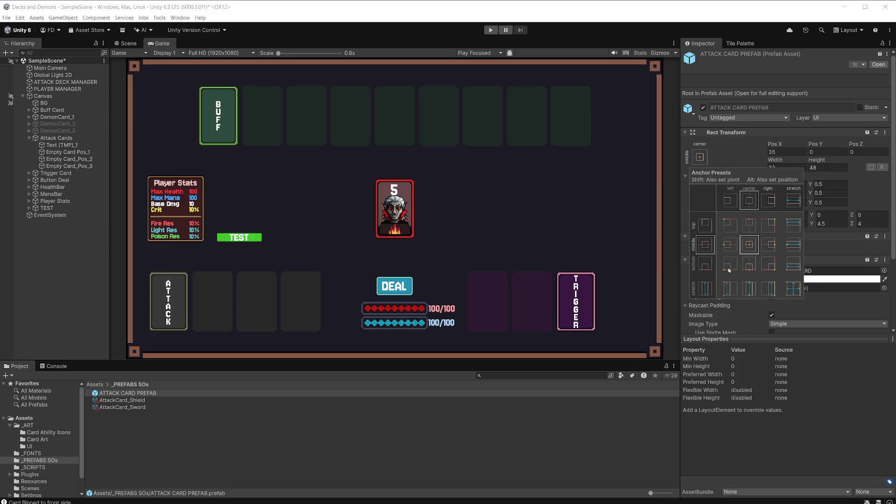
pyautogui.keyDown('alt'); pyautogui.click(730, 270); pyautogui.keyUp('alt')
pyautogui.hotkey('ctrl', 's')
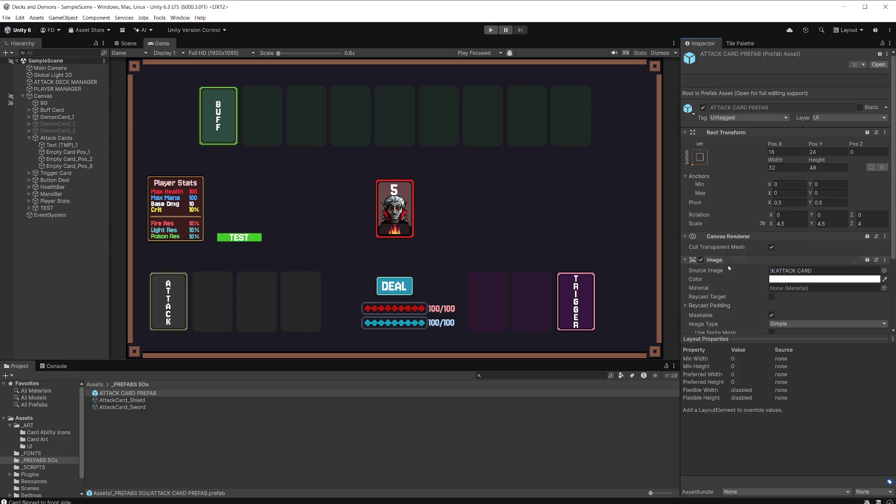
# Test a deal with the re-anchored prefab in Play mode, then bring up AttackDeckManager.cs
pyautogui.click(491, 30)
pyautogui.click(399, 288)
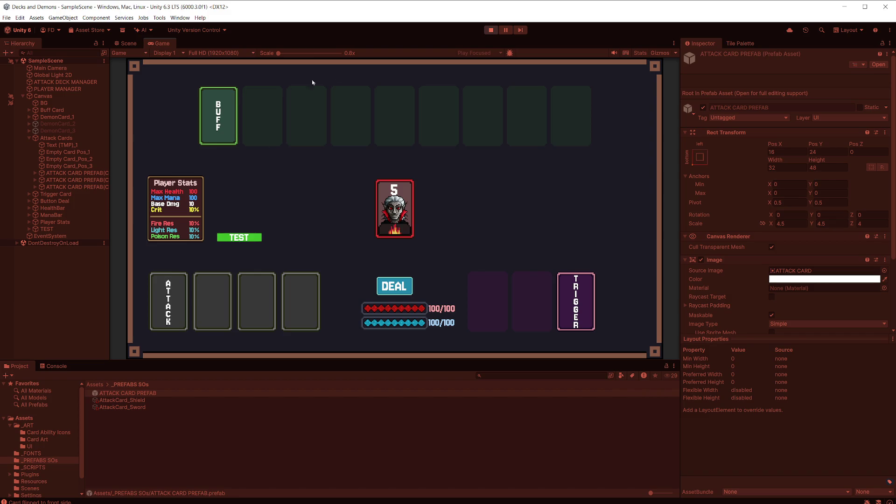
pyautogui.click(492, 31)
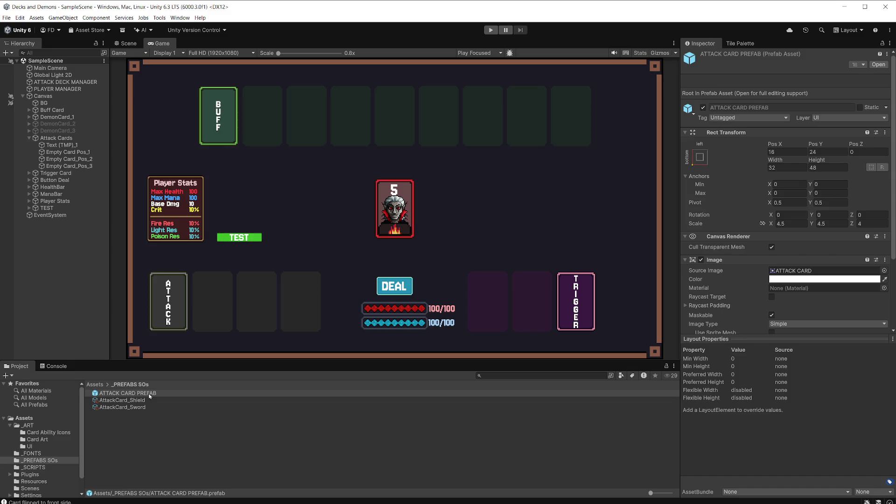
pyautogui.hotkey('alt', 'Tab')
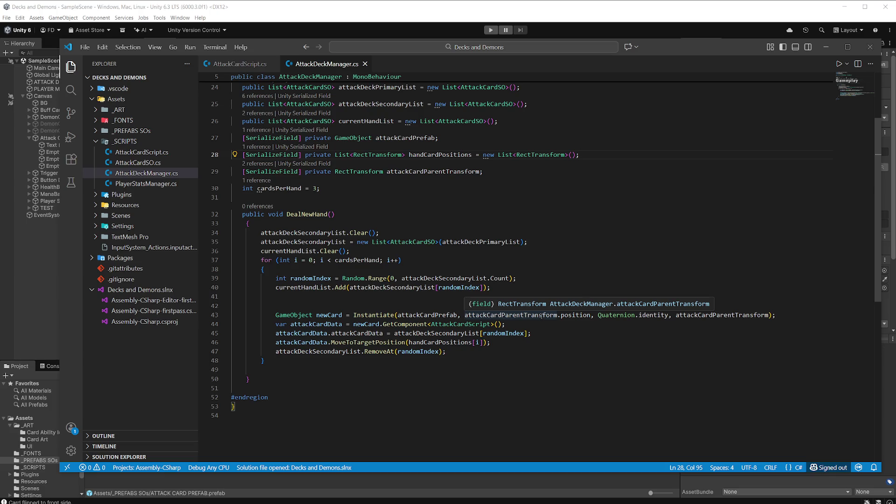
# After the Instantiate line, start a line getting newCard's RectTransform component
pyautogui.click(786, 318)
pyautogui.press('Return')
pyautogui.press('Return')
pyautogui.press('Return')
pyautogui.press('Up')
pyautogui.press('Tab')
pyautogui.press('Tab')
pyautogui.write('new')
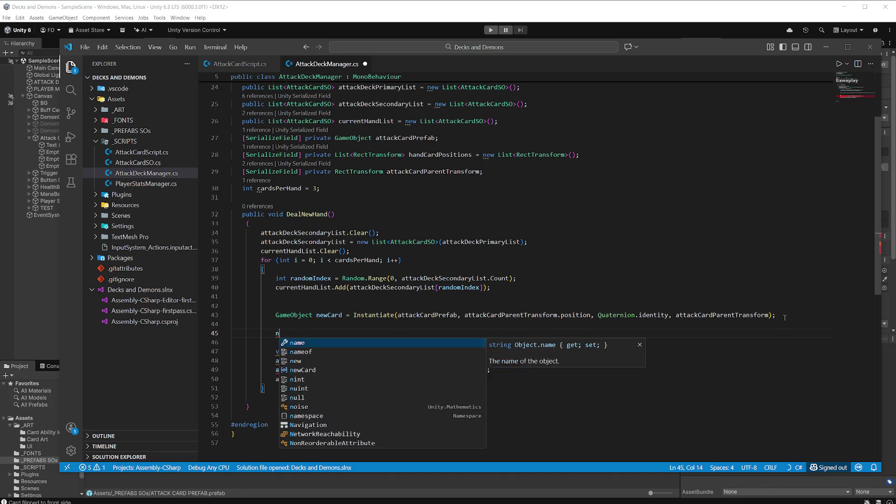
pyautogui.press('Down')
pyautogui.press('Tab')
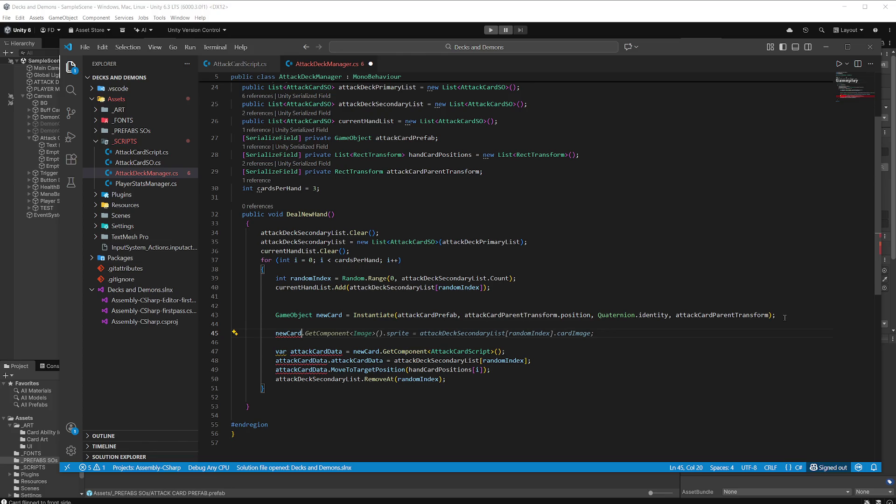
pyautogui.write('.G')
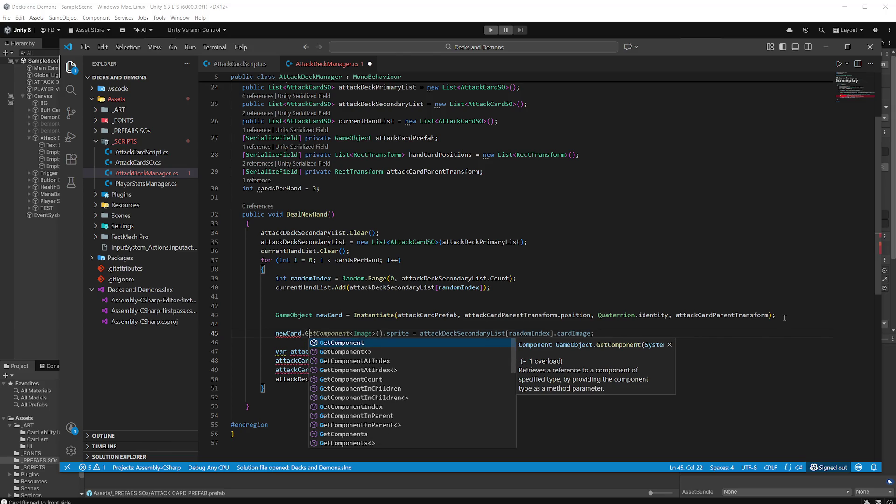
pyautogui.press('Tab')
pyautogui.write('<')
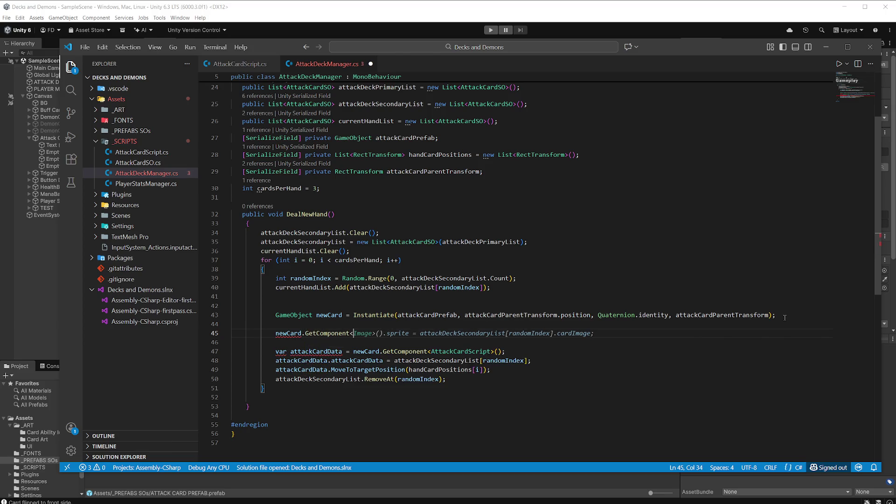
pyautogui.write('RectT')
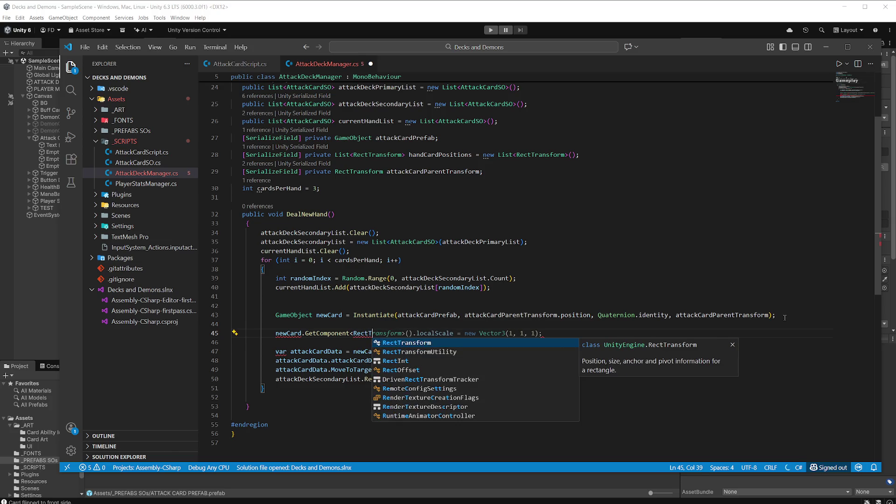
pyautogui.press('Tab')
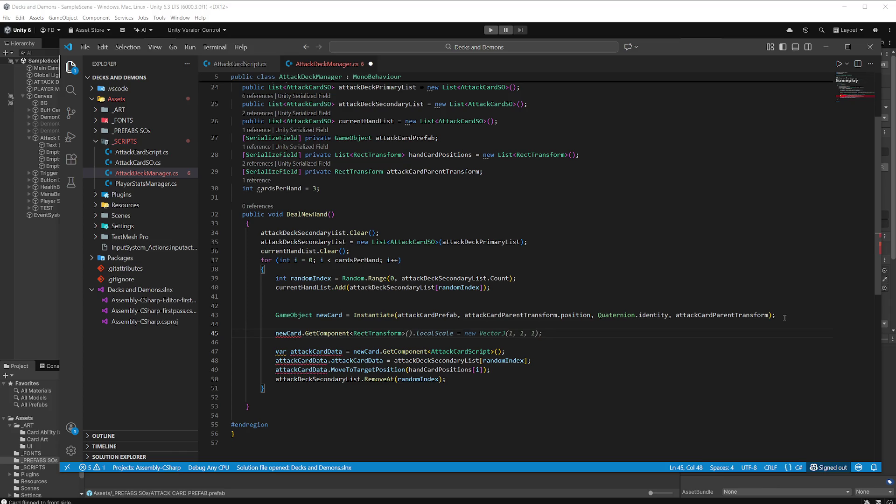
pyautogui.press('Right')
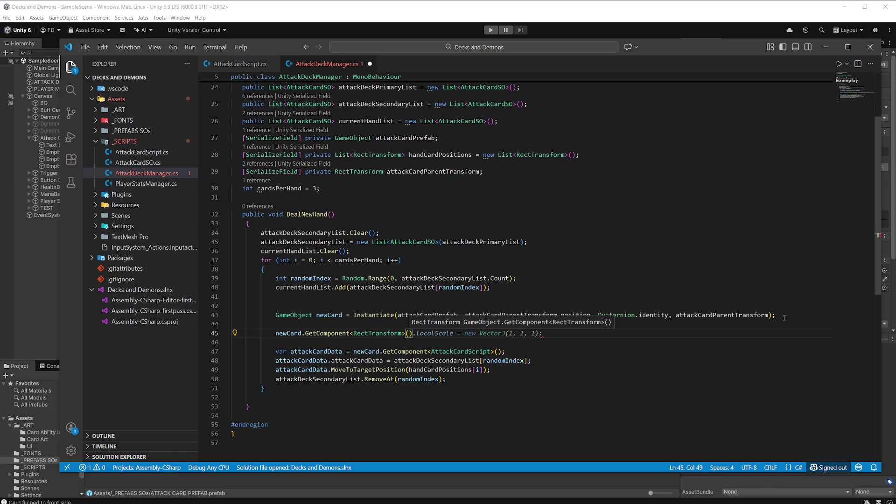
pyautogui.write(').')
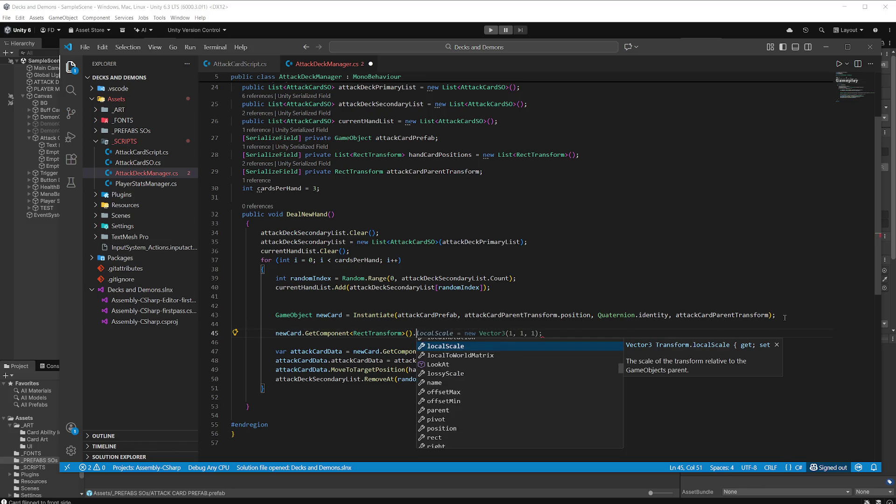
# Set that RectTransform's pivot to attackCardParentTransform's pivot and save the script
pyautogui.press('Down')
pyautogui.press('Down')
pyautogui.press('Down')
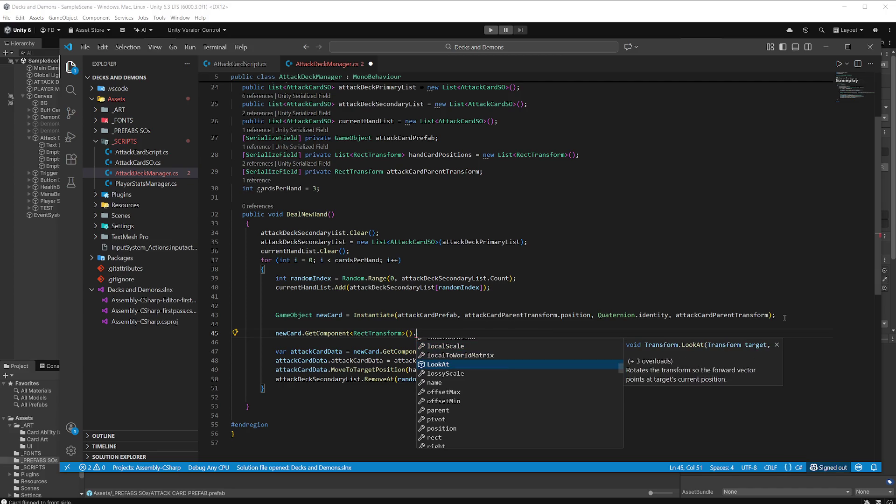
pyautogui.press('Down')
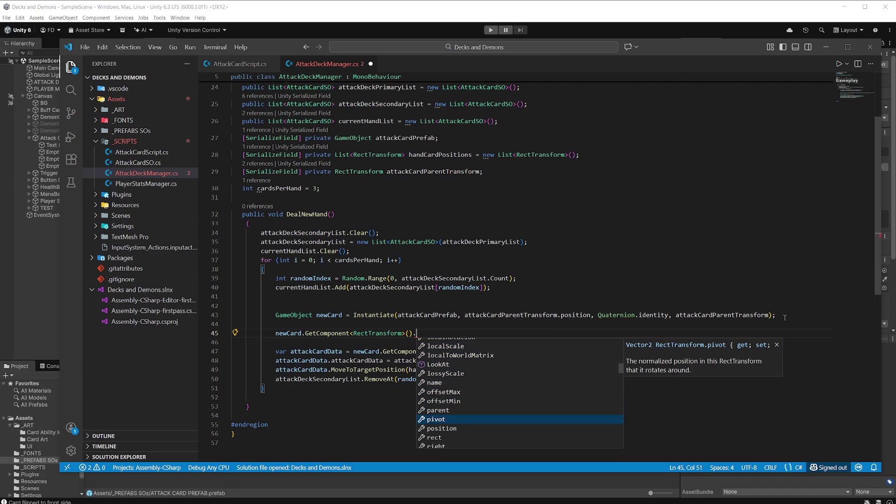
pyautogui.press('Tab')
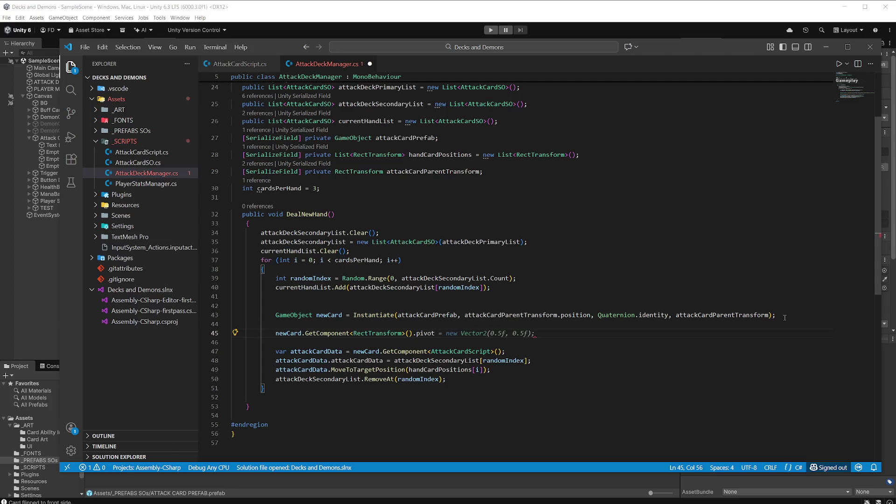
pyautogui.write('= ')
pyautogui.write('att')
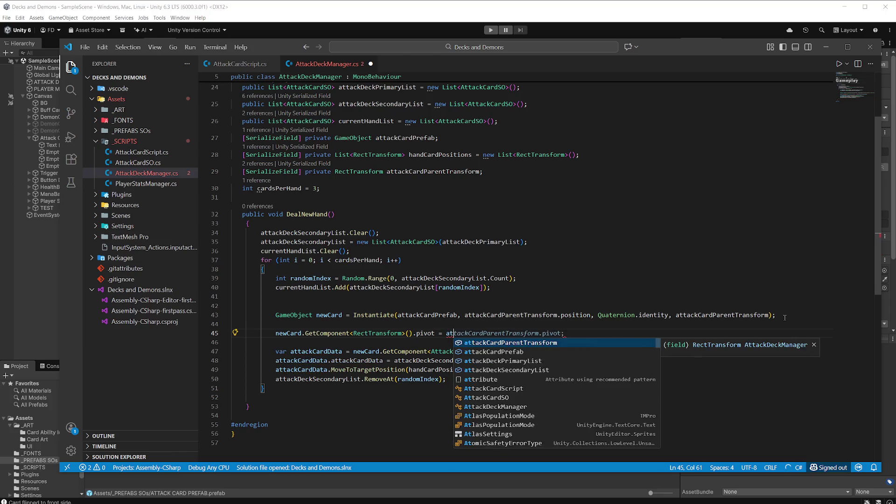
pyautogui.press('Tab')
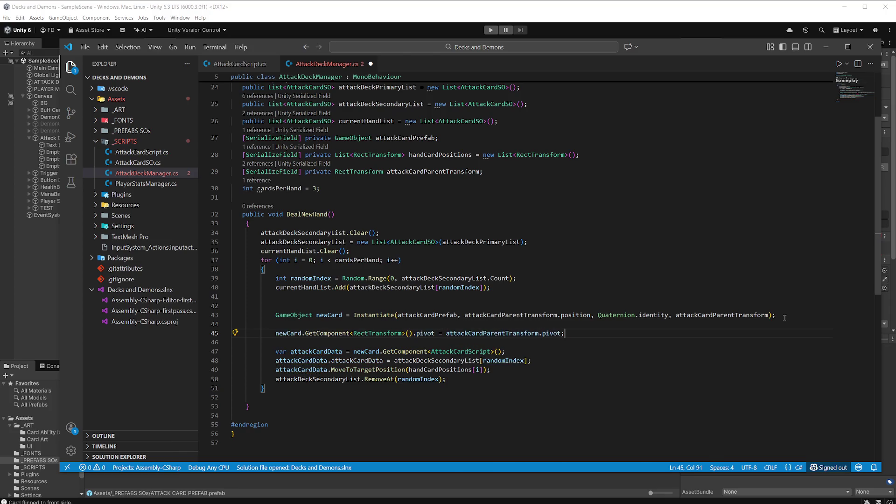
pyautogui.hotkey('ctrl', 's')
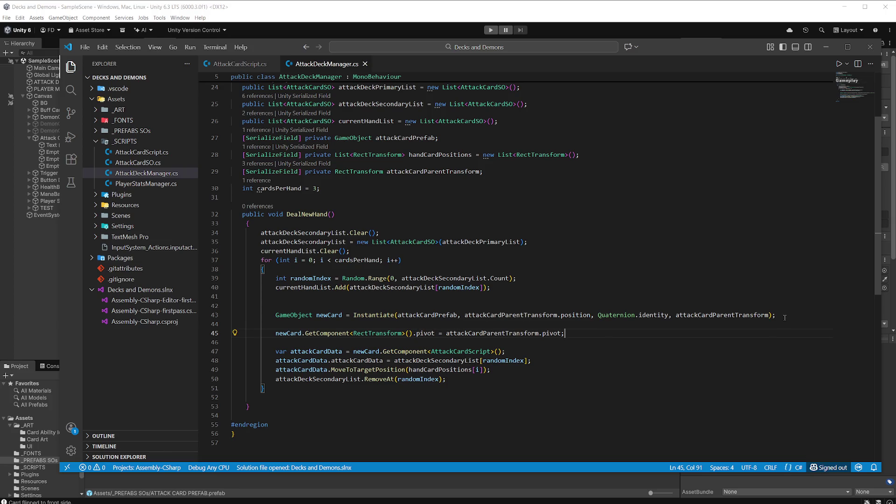
# Add lines copying anchoredPosition, anchorMin, anchorMax and localScale from the parent, then save
pyautogui.press('Return')
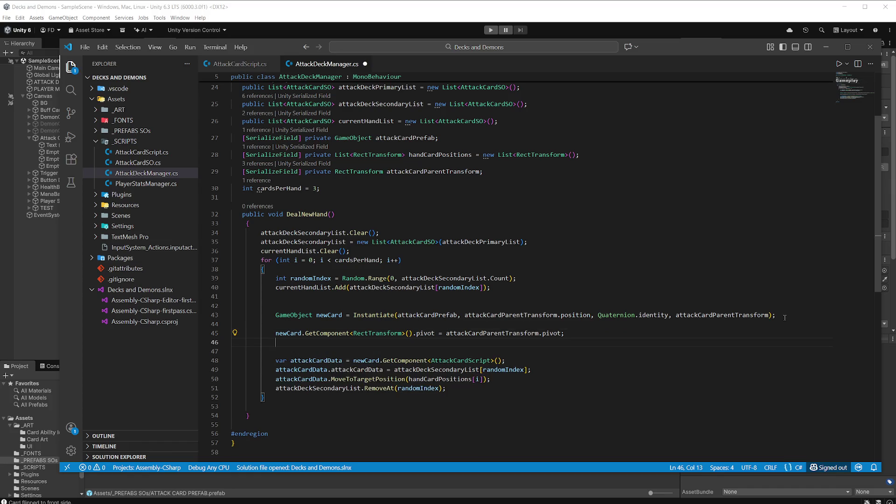
pyautogui.write('ne')
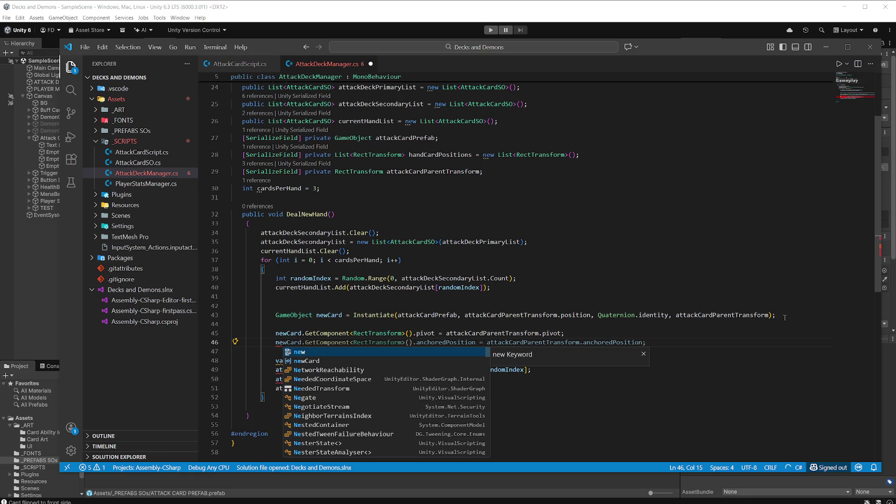
pyautogui.write('w')
pyautogui.press('Tab')
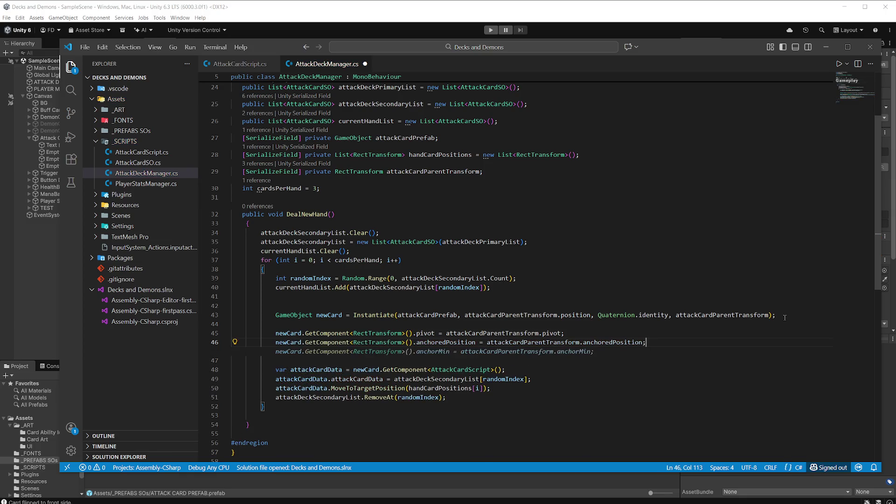
pyautogui.press('Tab')
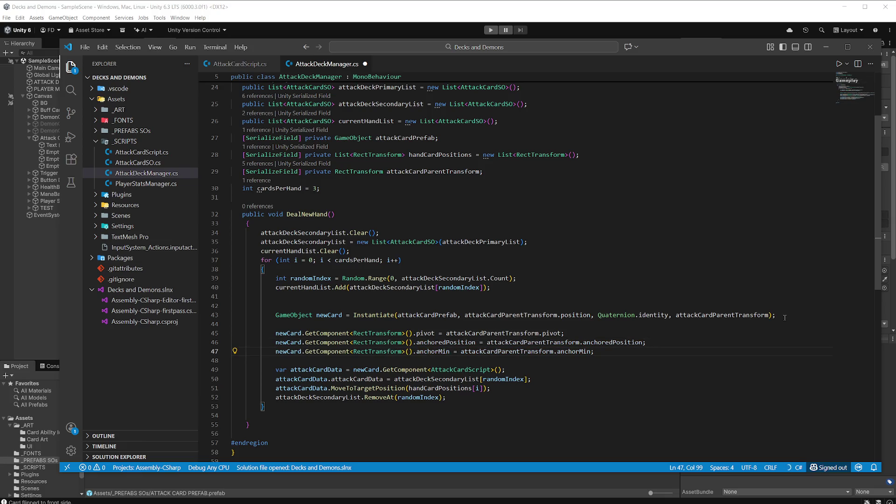
pyautogui.press('Return')
pyautogui.press('Tab')
pyautogui.press('Return')
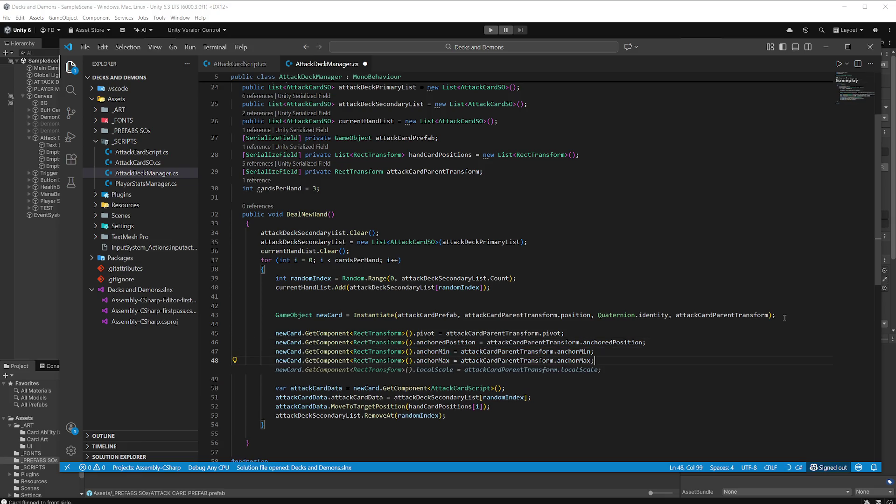
pyautogui.press('Tab')
pyautogui.hotkey('ctrl', 's')
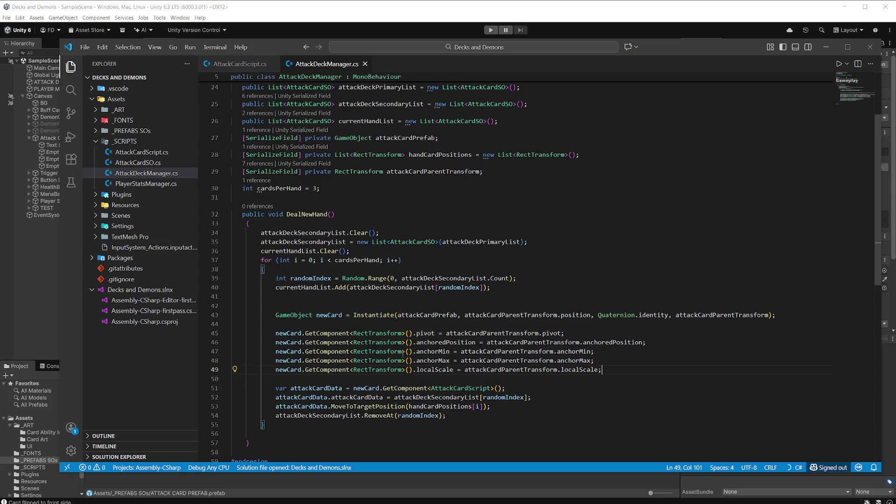
pyautogui.hotkey('alt', 'Tab')
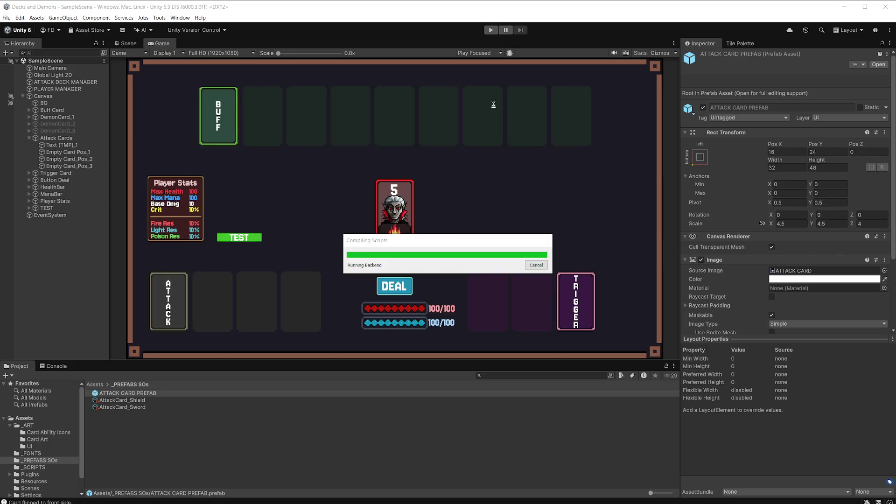
# Run a test deal that fills the three attack hand slots, then return to the code
pyautogui.click(490, 31)
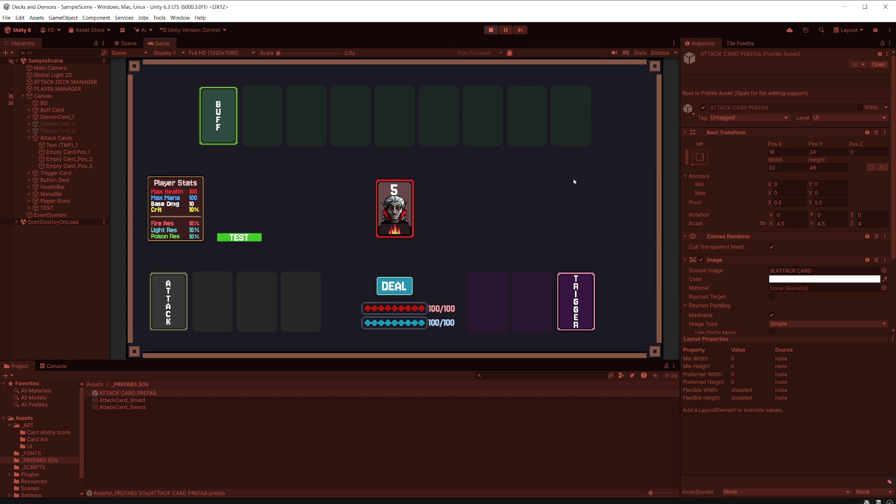
pyautogui.click(412, 294)
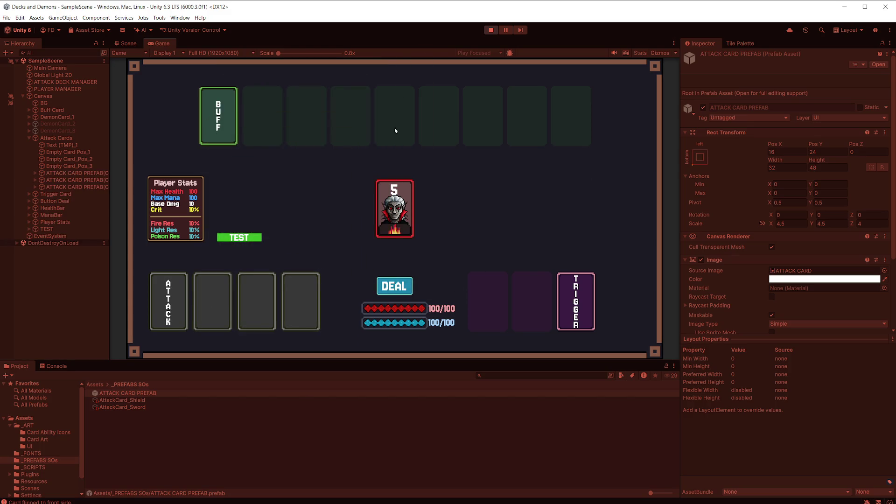
pyautogui.click(490, 30)
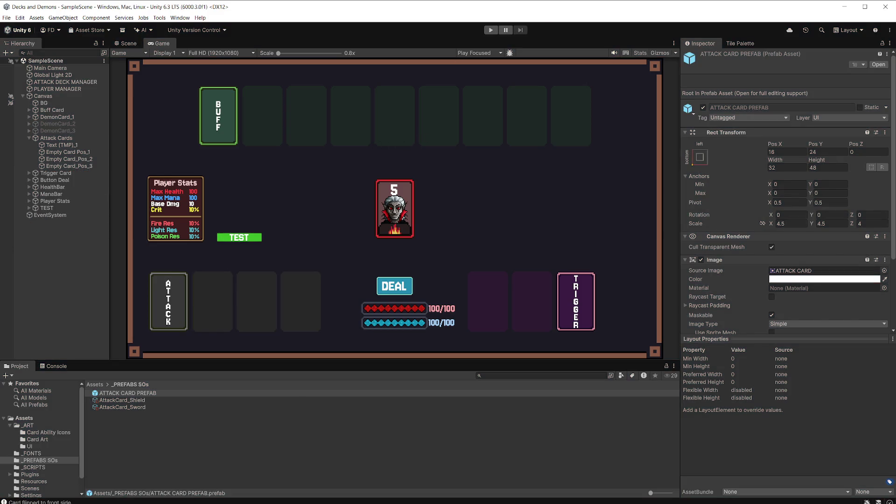
pyautogui.hotkey('alt', 'Tab')
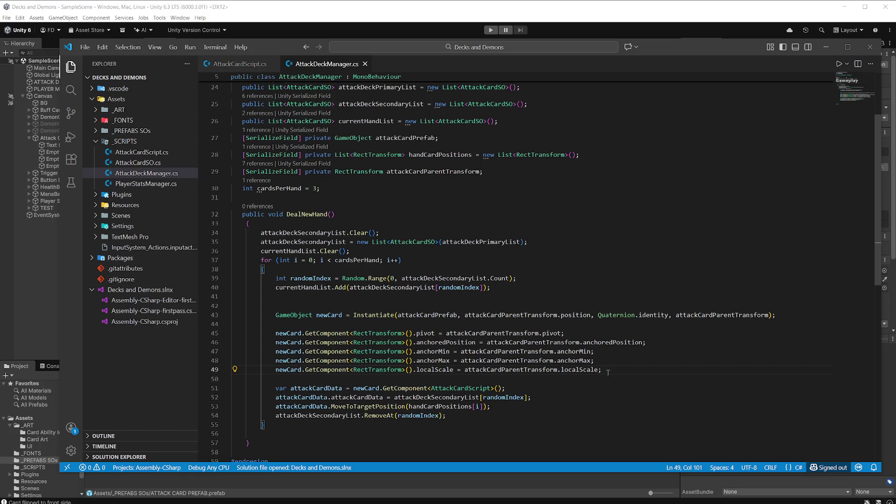
# Comment out the four attackCardData lines (51–54) in DealNewHand, then return to Unity
pyautogui.moveTo(608, 372)
pyautogui.mouseDown()
pyautogui.moveTo(262, 360)
pyautogui.moveTo(220, 332)
pyautogui.mouseUp()
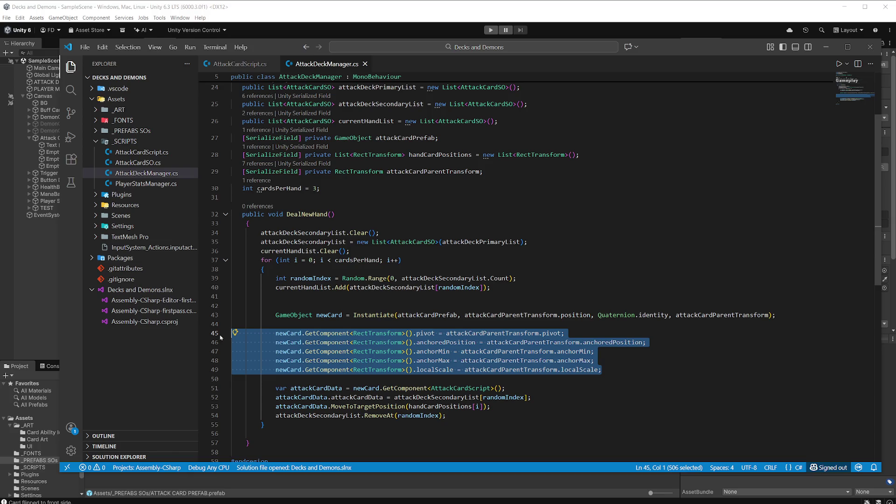
pyautogui.moveTo(447, 344)
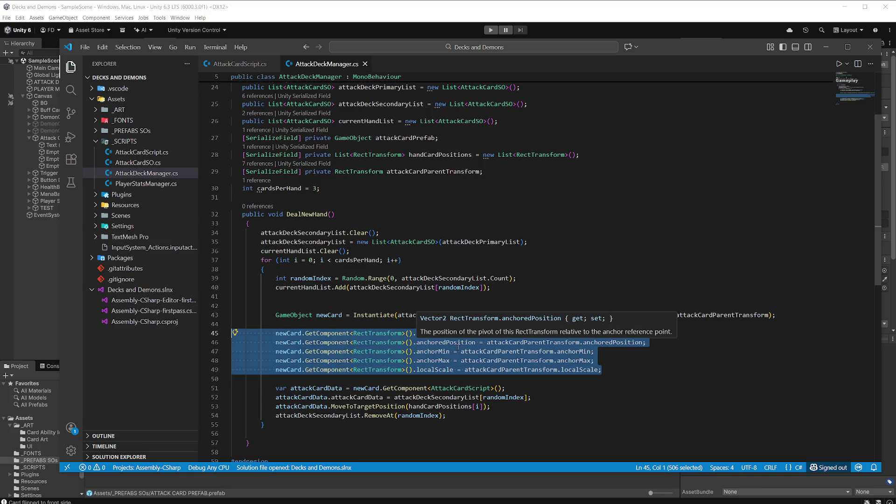
pyautogui.click(504, 405)
pyautogui.moveTo(446, 415); pyautogui.dragTo(231, 387)
pyautogui.hotkey('ctrl', '/')
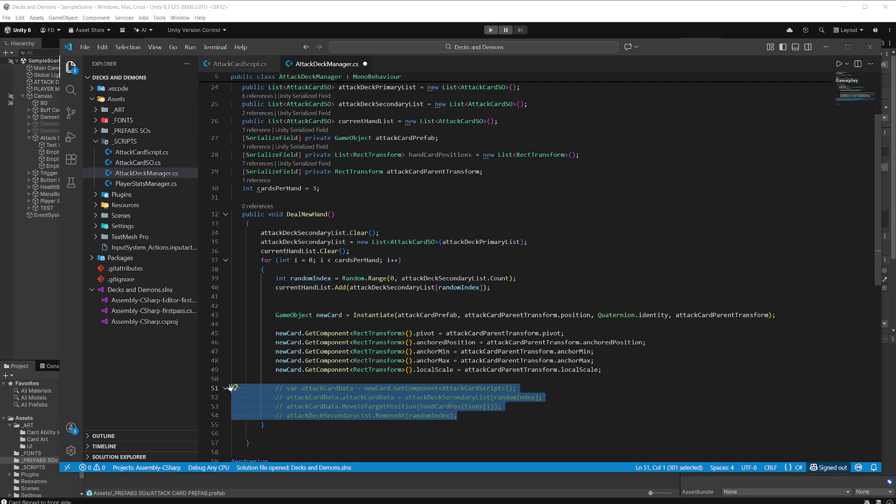
pyautogui.click(430, 14)
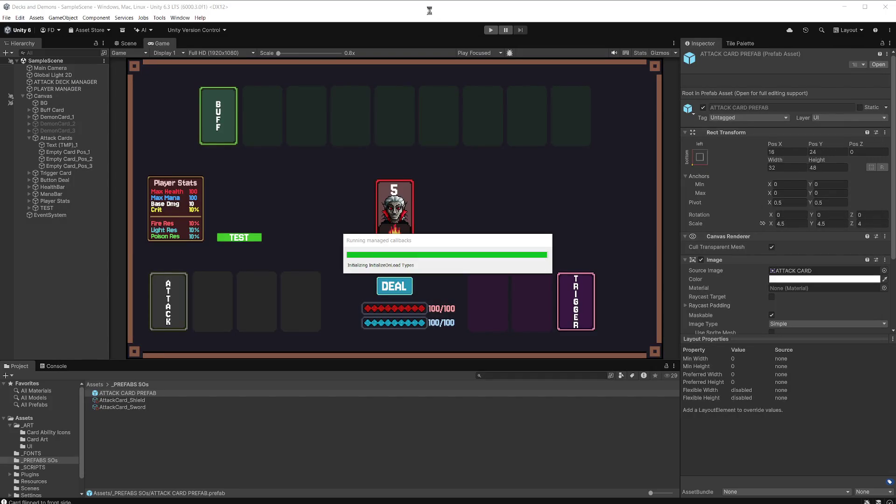
# Deal a hand in Play mode and compare a dealt card clone with Attack Cards
pyautogui.click(491, 30)
pyautogui.click(407, 286)
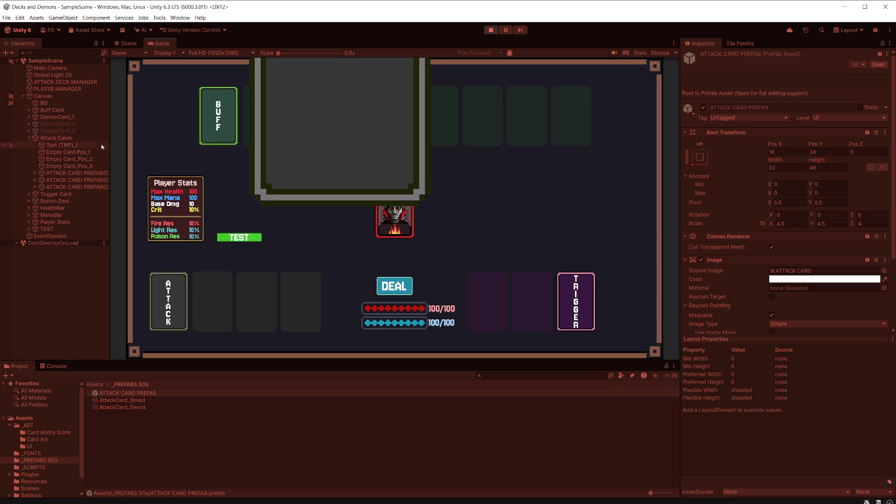
pyautogui.click(35, 173)
pyautogui.click(35, 173)
pyautogui.click(71, 174)
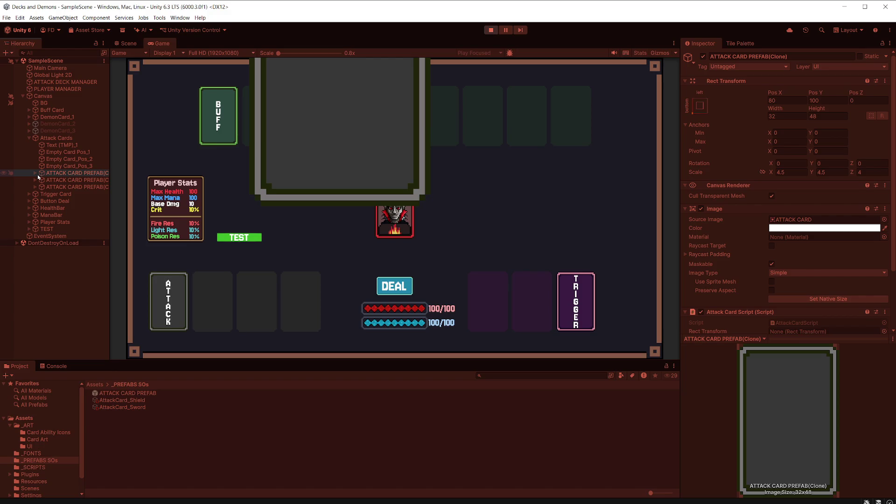
pyautogui.click(64, 139)
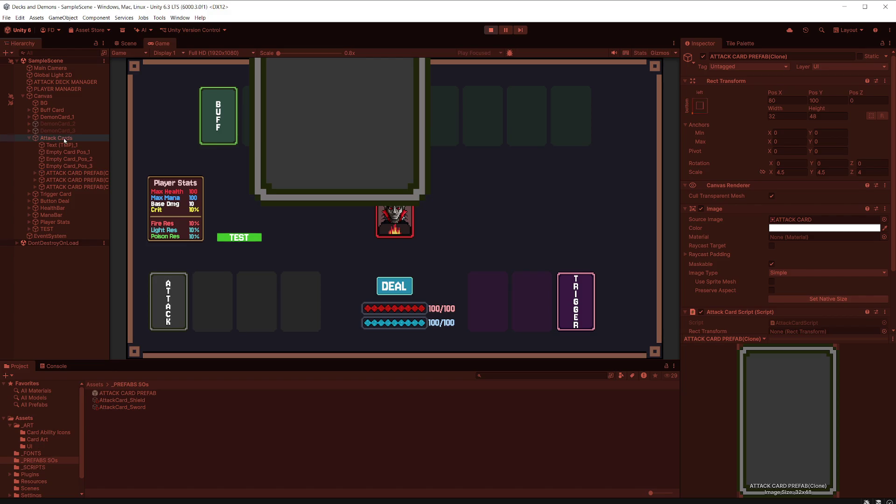
pyautogui.click(70, 173)
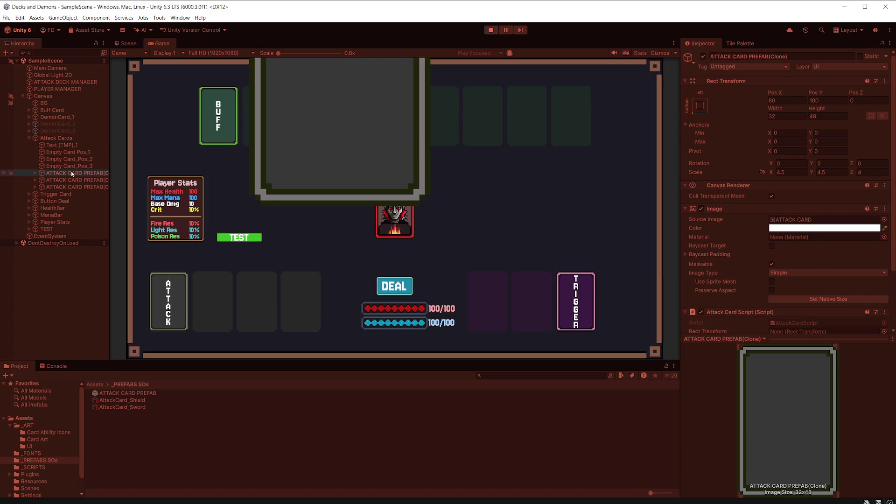
pyautogui.click(67, 139)
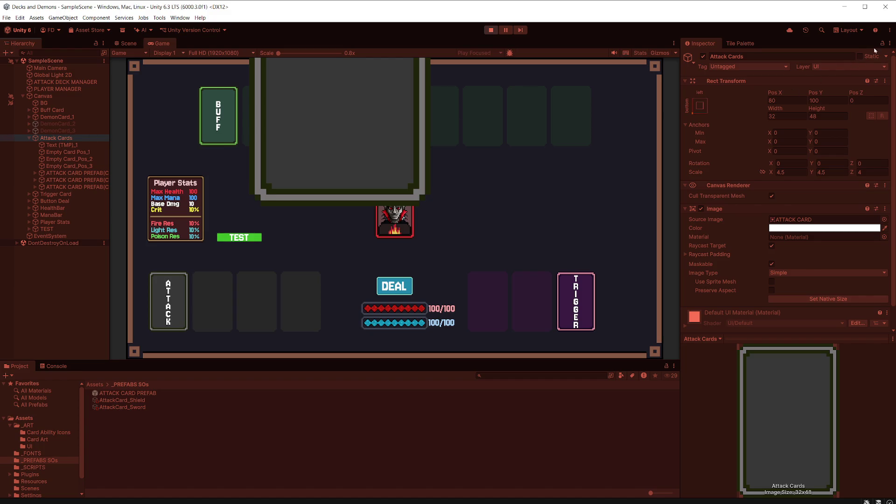
# Switch the Inspector to Debug, compare raw transforms of clone and Attack Cards, then stop Play
pyautogui.click(891, 43)
pyautogui.click(795, 79)
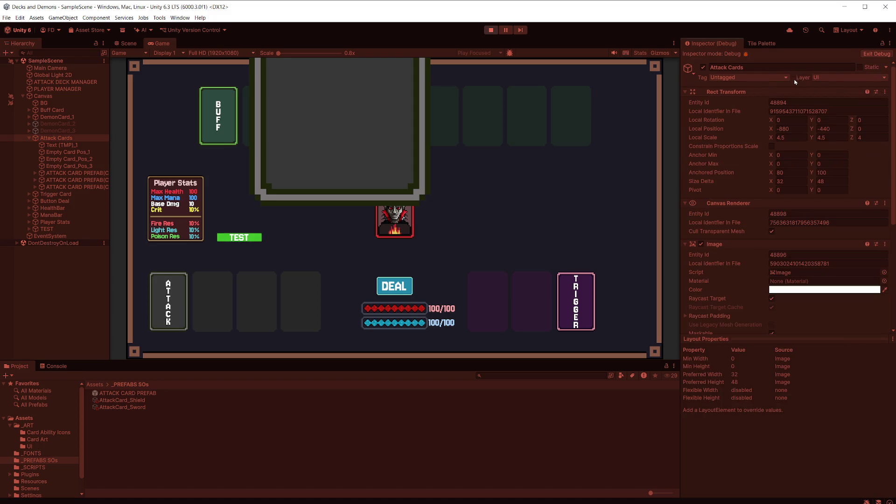
pyautogui.click(74, 173)
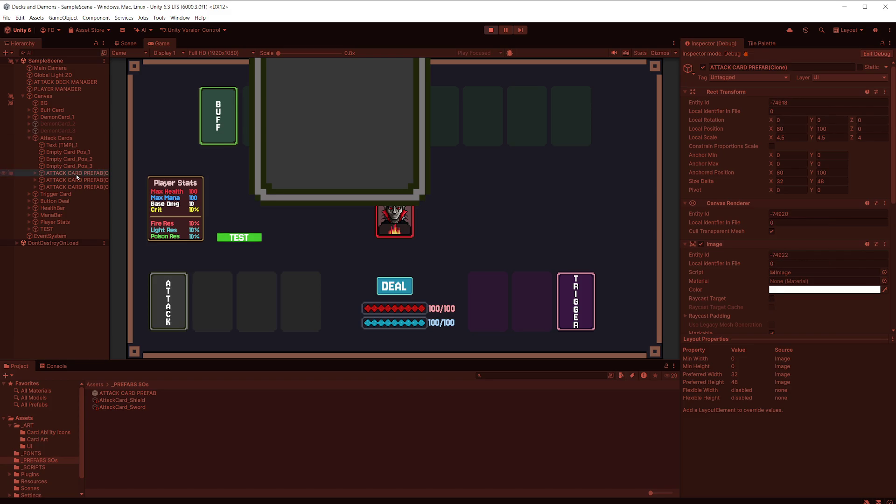
pyautogui.click(76, 138)
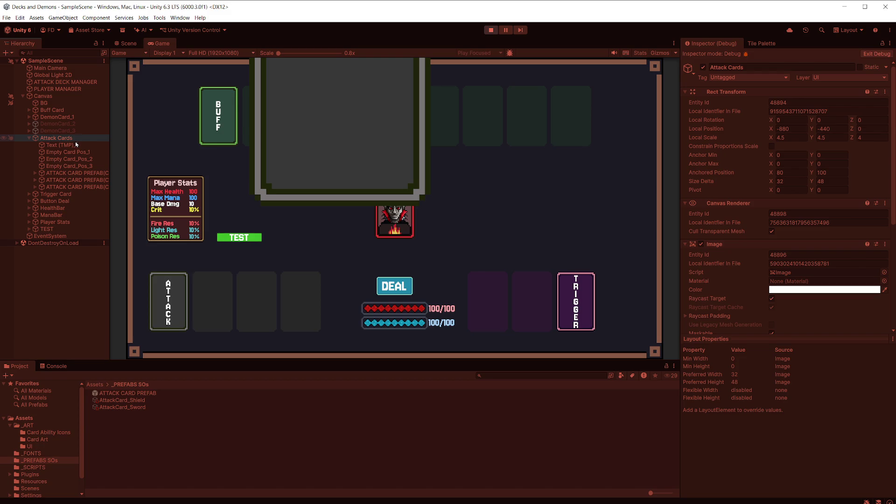
pyautogui.click(81, 173)
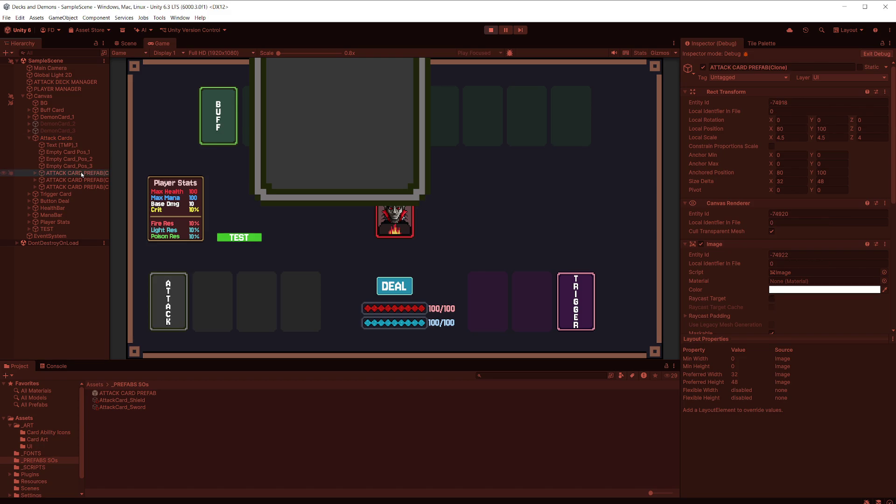
pyautogui.click(78, 140)
pyautogui.click(79, 174)
pyautogui.click(77, 140)
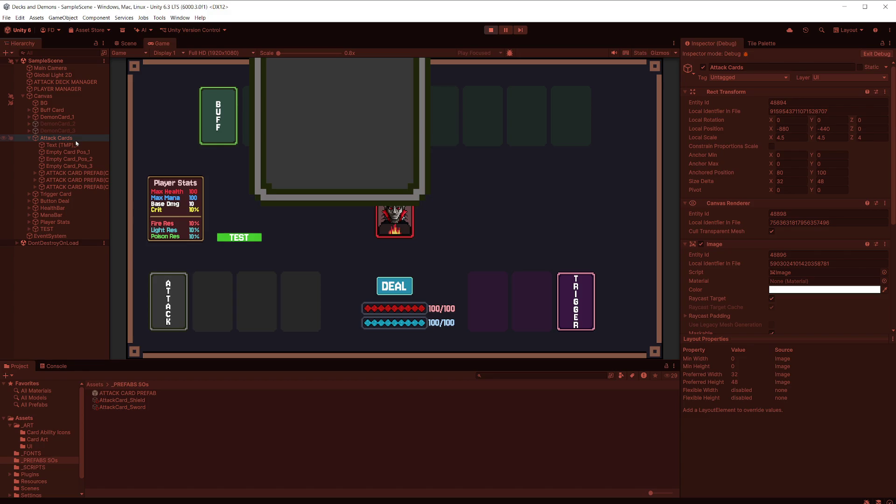
pyautogui.click(80, 174)
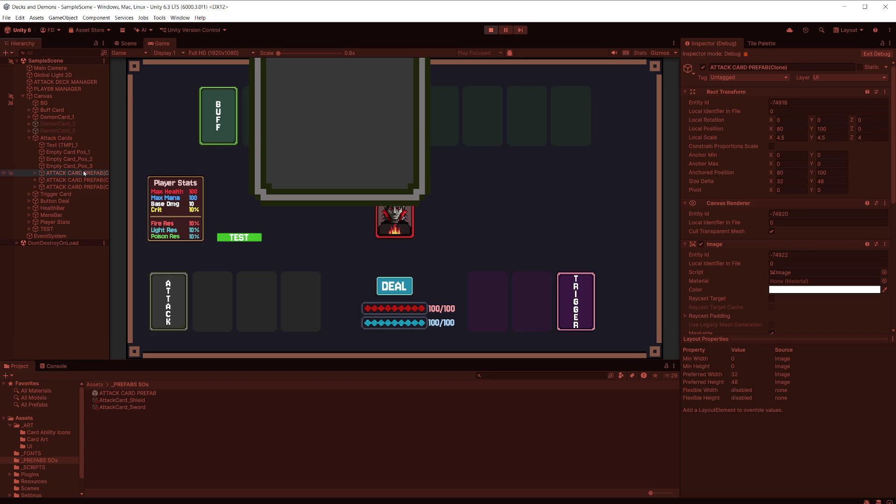
pyautogui.click(491, 34)
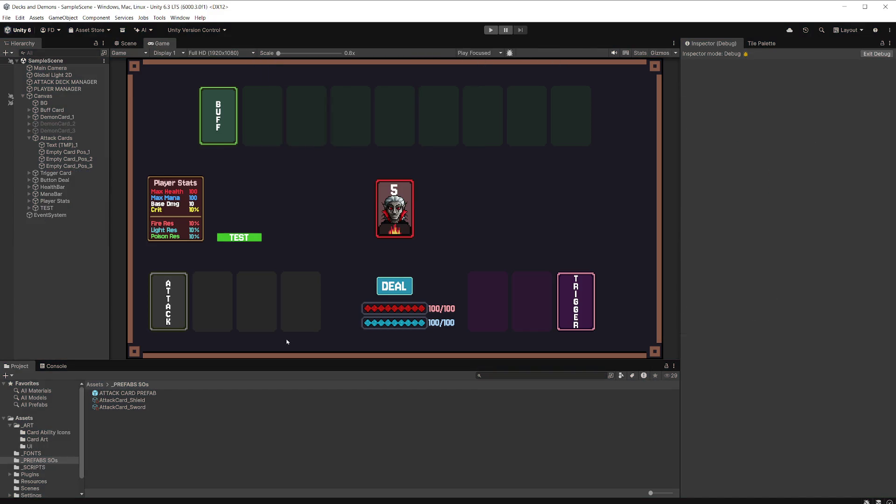
# Delete the localScale assignment on line 49 and save AttackDeckManager.cs
pyautogui.hotkey('alt', 'Tab')
pyautogui.click(570, 298)
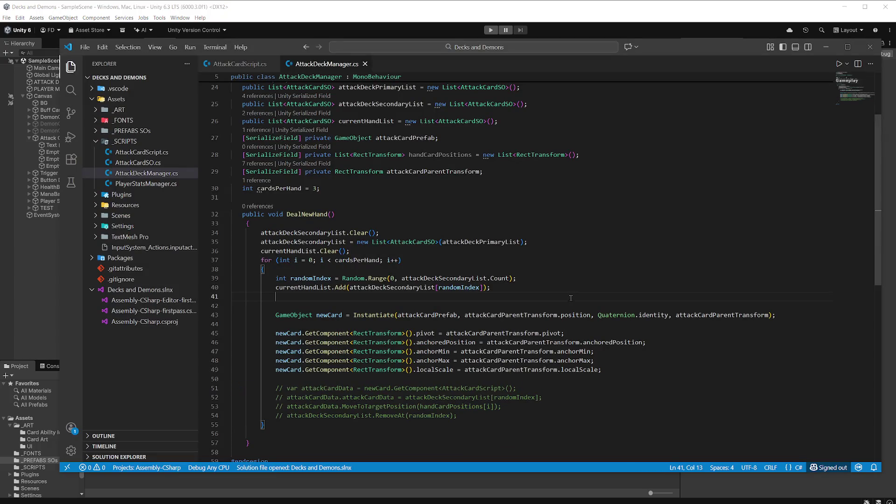
pyautogui.moveTo(602, 370); pyautogui.dragTo(248, 374)
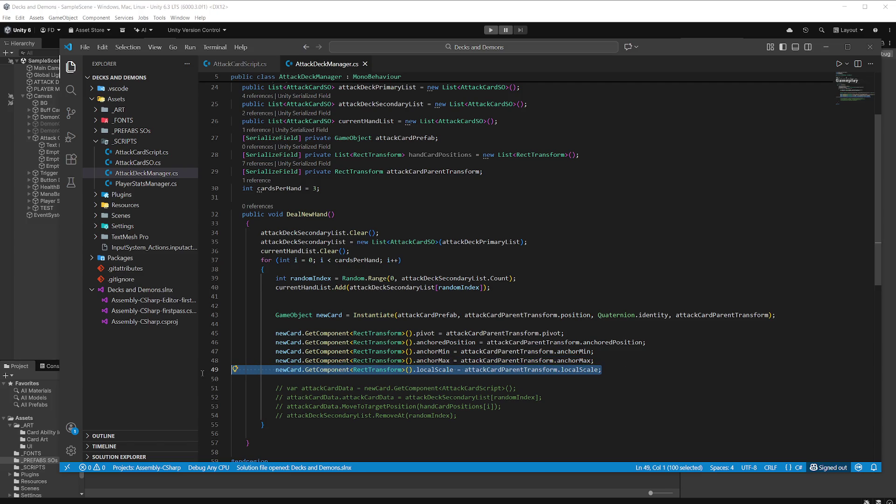
pyautogui.press('BackSpace')
pyautogui.click(570, 282)
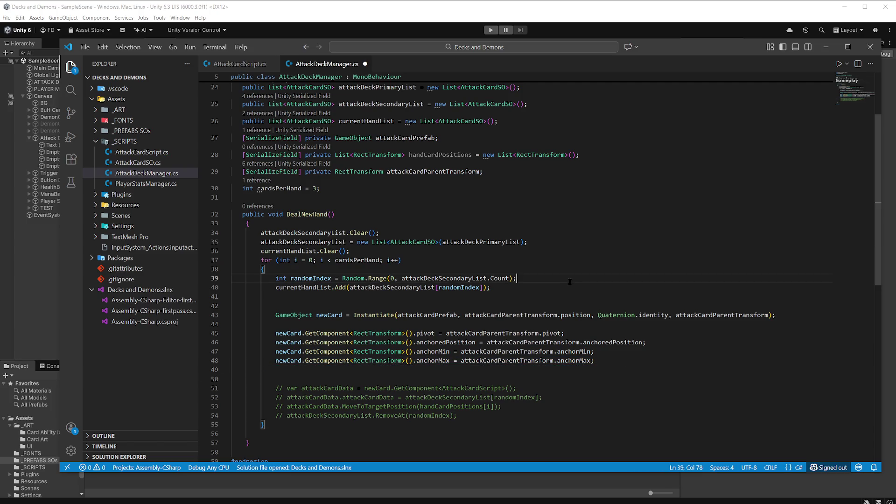
pyautogui.hotkey('ctrl', 's')
pyautogui.click(547, 18)
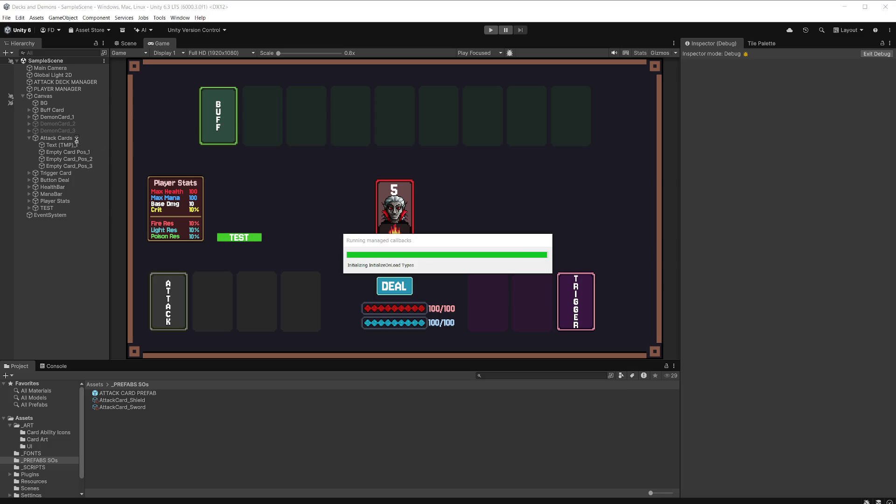
pyautogui.click(491, 30)
pyautogui.click(400, 291)
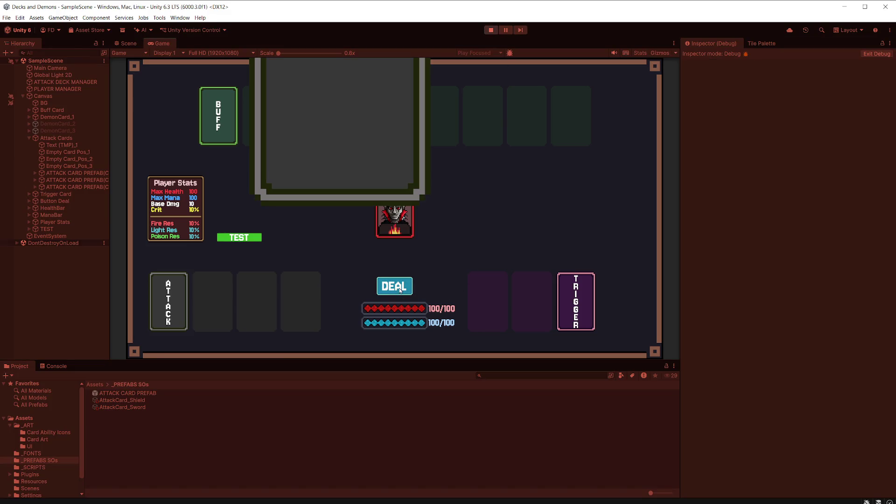
pyautogui.click(85, 140)
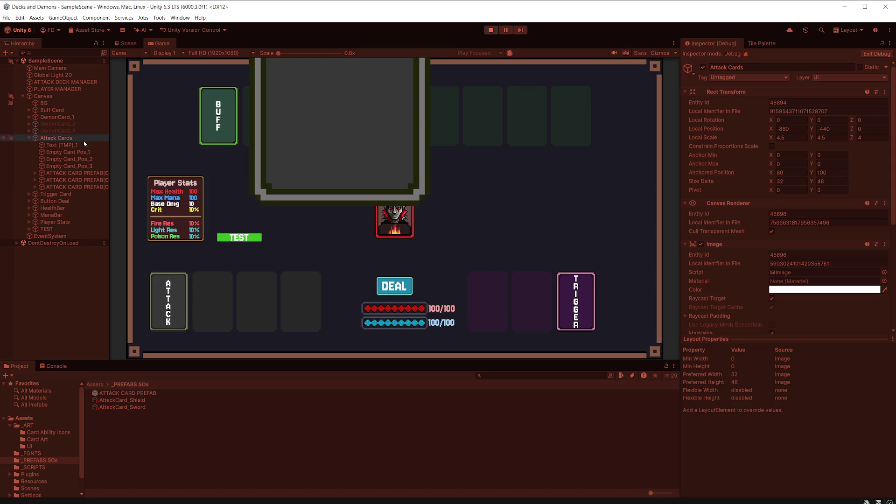
pyautogui.click(77, 173)
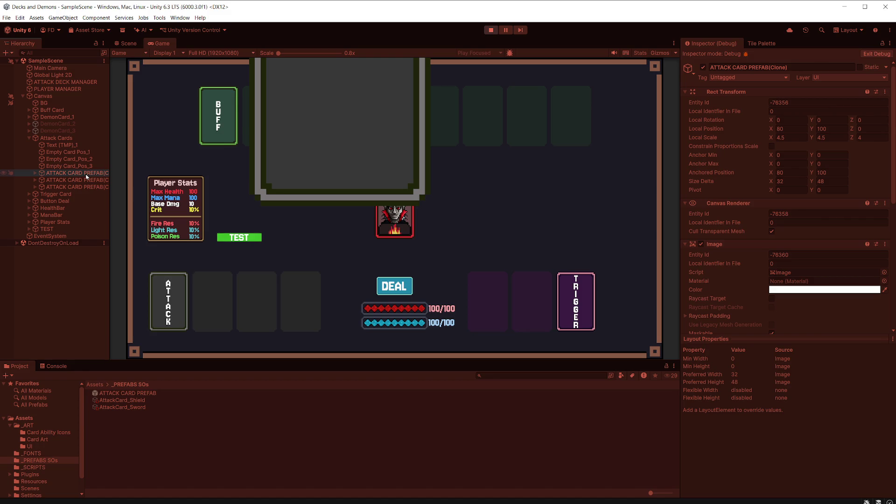
pyautogui.click(82, 139)
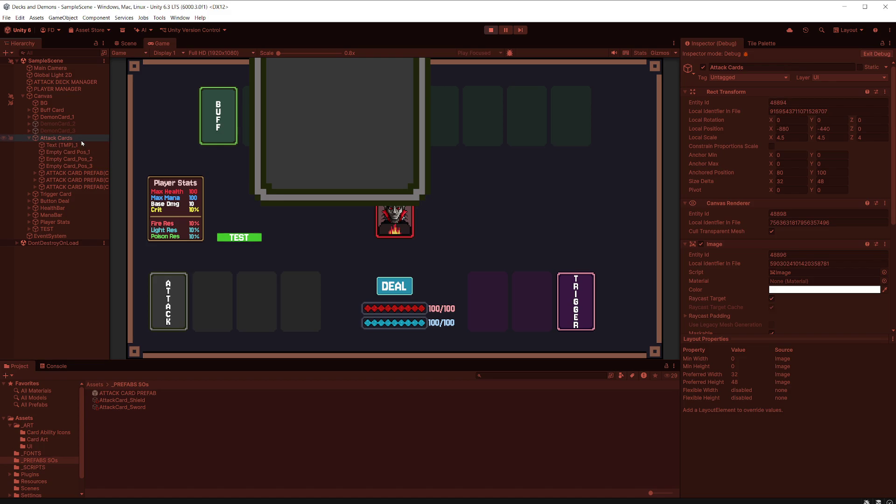
pyautogui.click(27, 140)
pyautogui.click(27, 140)
pyautogui.click(491, 30)
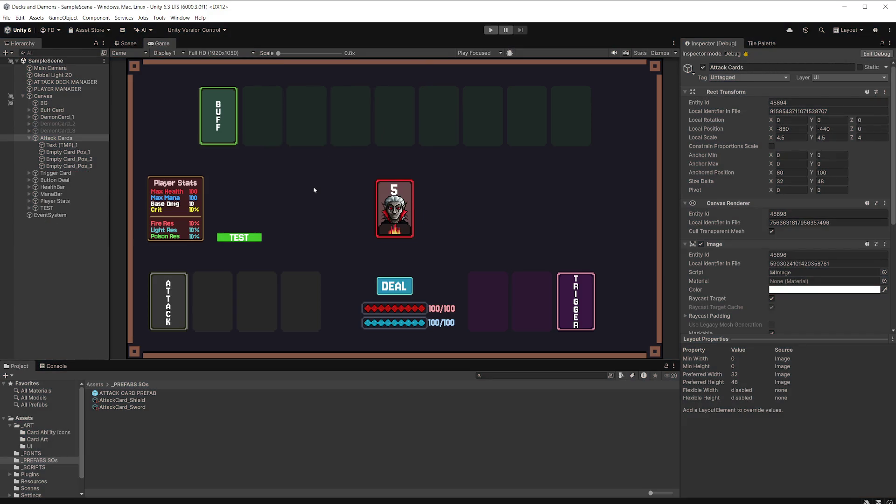
pyautogui.hotkey('alt', 'Tab')
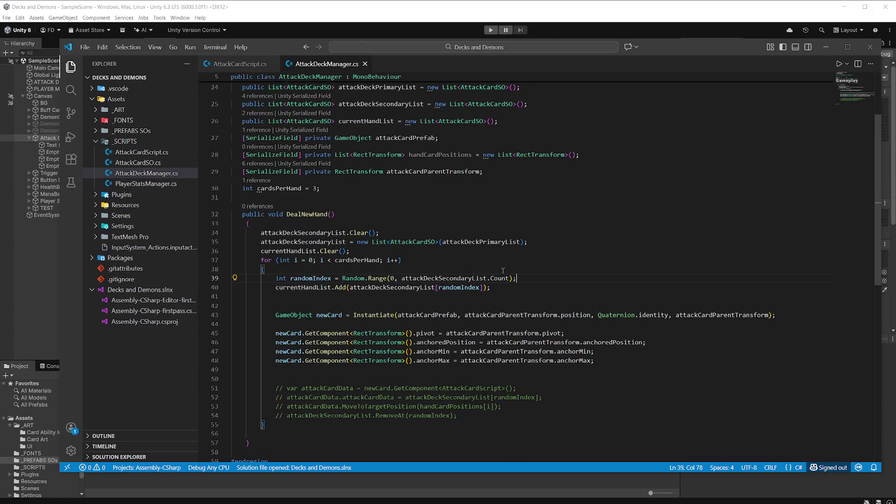
# Scroll through AttackDeckManager.cs's fields and DealNewHand, then return to Unity
pyautogui.scroll(2, 502, 232)
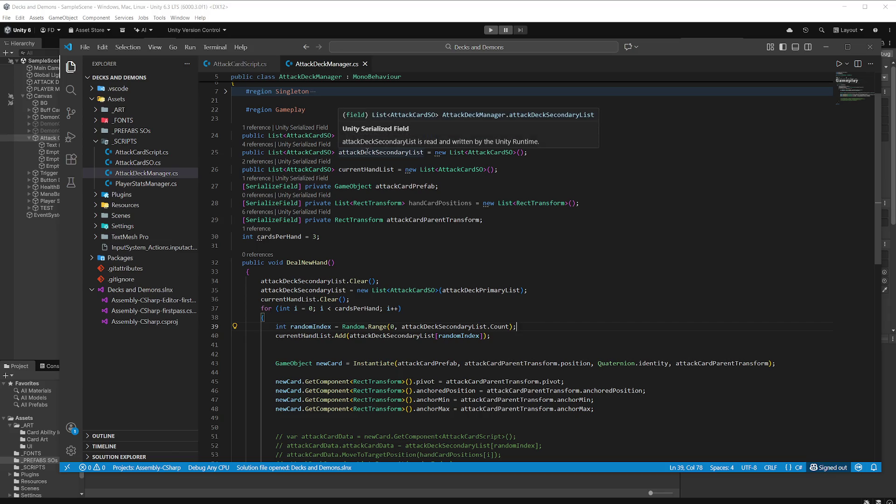
pyautogui.scroll(-1, 454, 248)
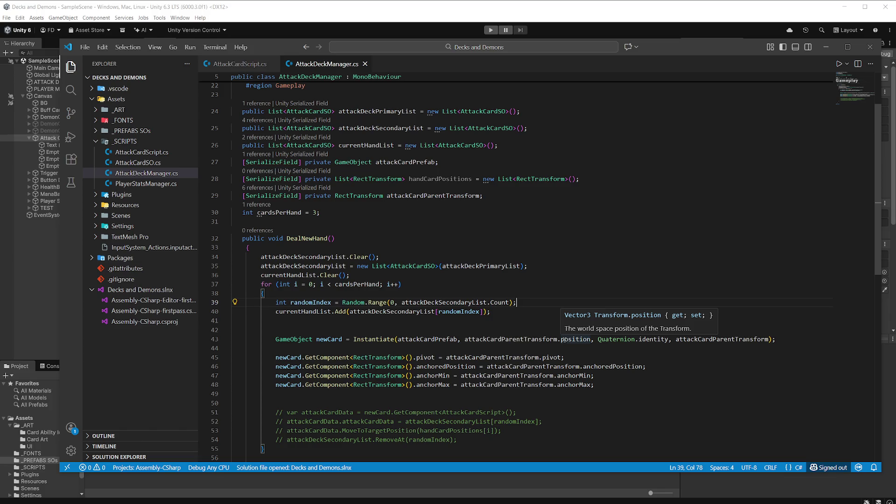
pyautogui.hotkey('alt', 'Tab')
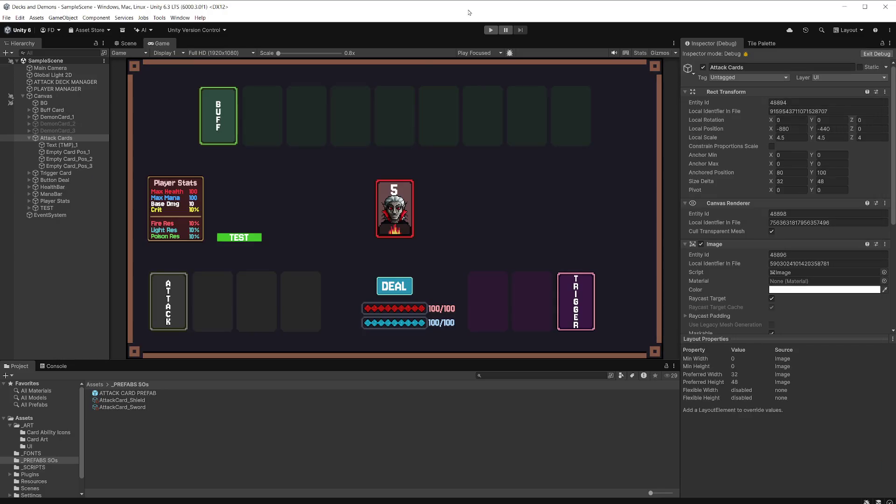
# Set ATTACK DECK MANAGER's Attack Card Parent Transform to Canvas and start Play mode
pyautogui.click(58, 82)
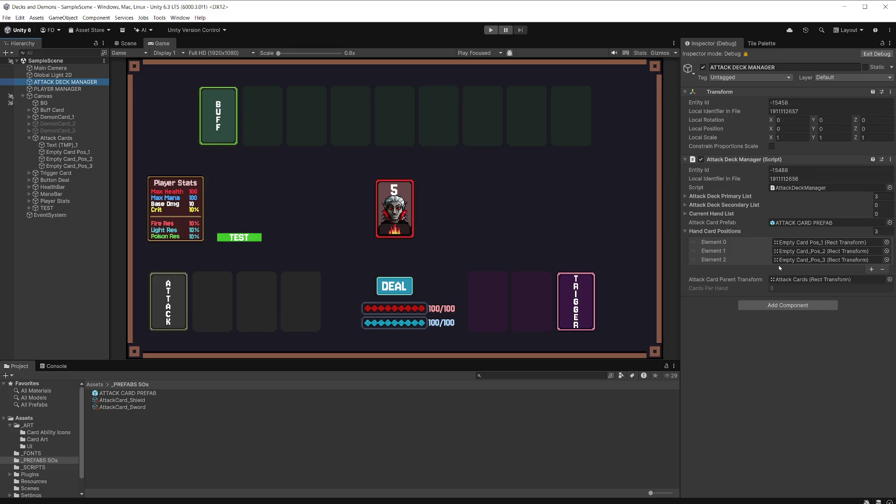
pyautogui.click(687, 231)
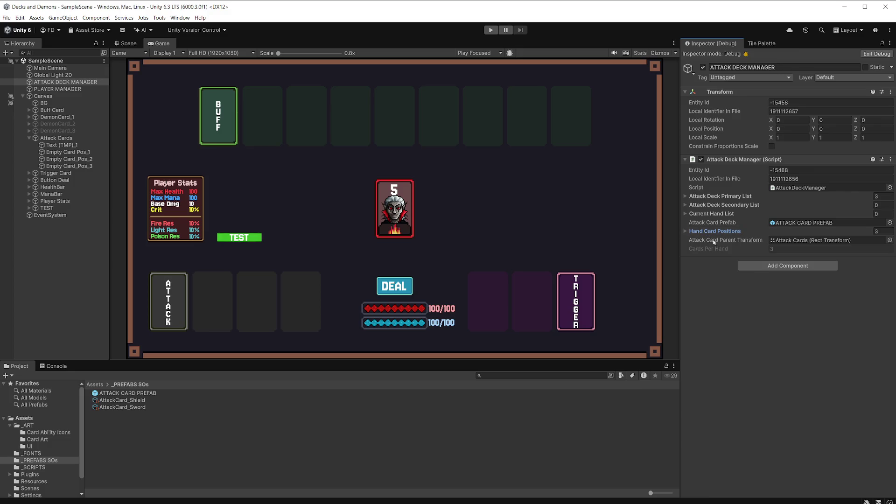
pyautogui.moveTo(43, 96)
pyautogui.mouseDown()
pyautogui.moveTo(560, 187)
pyautogui.moveTo(807, 242)
pyautogui.mouseUp()
pyautogui.click(490, 30)
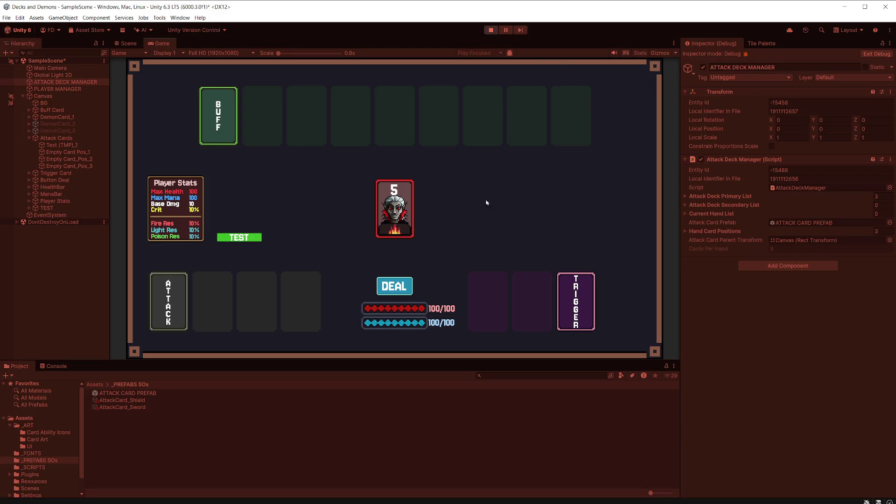
# Deal a hand and compare the Canvas-parented clones' Rect Transforms with Attack Cards
pyautogui.click(403, 286)
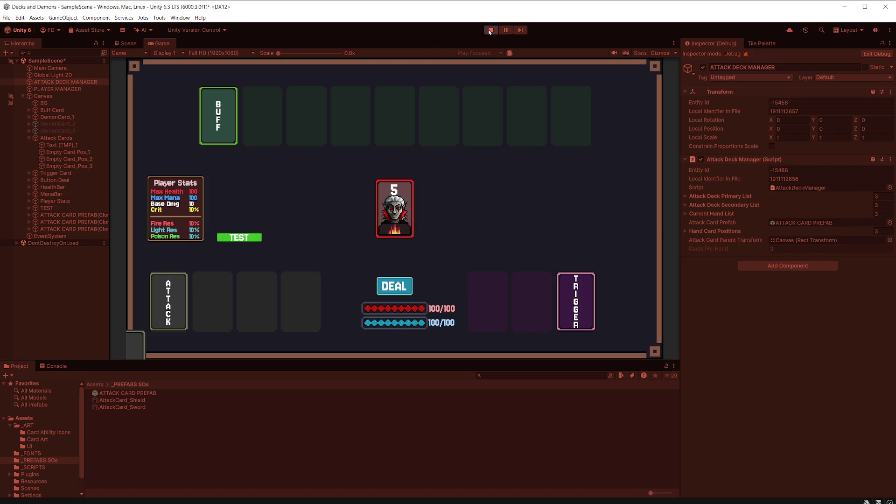
pyautogui.click(89, 215)
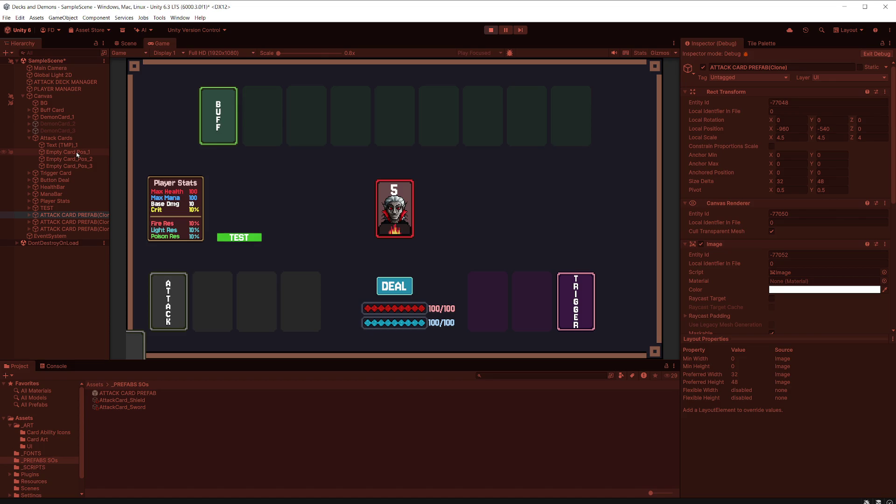
pyautogui.click(75, 139)
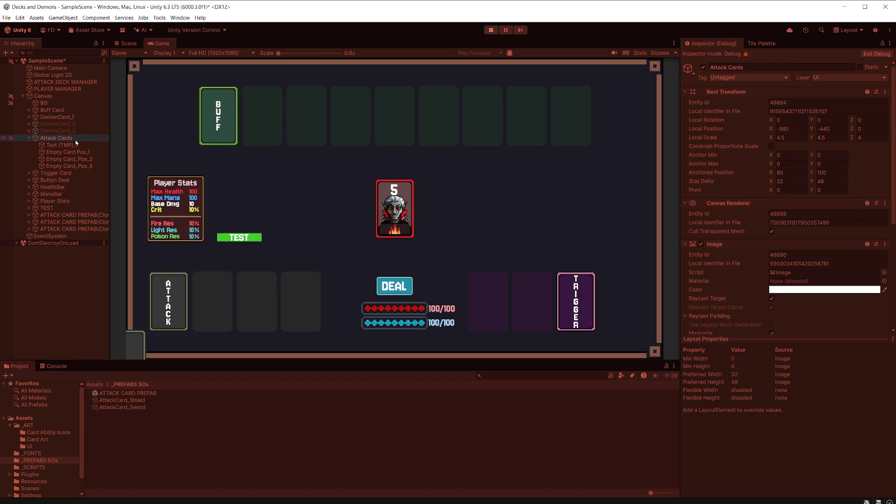
pyautogui.click(87, 215)
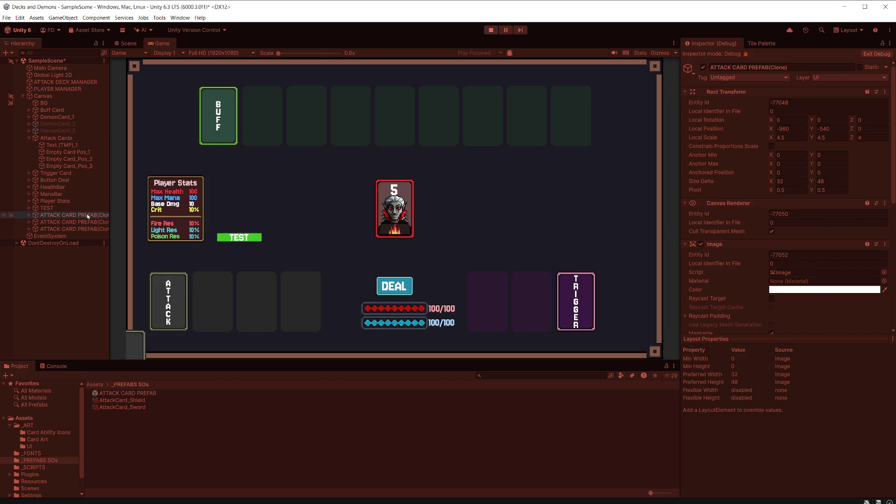
pyautogui.click(75, 139)
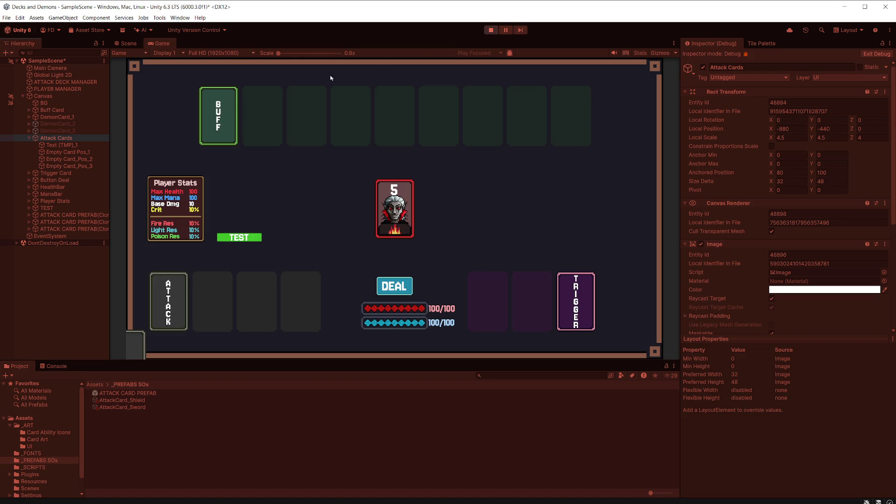
pyautogui.click(86, 216)
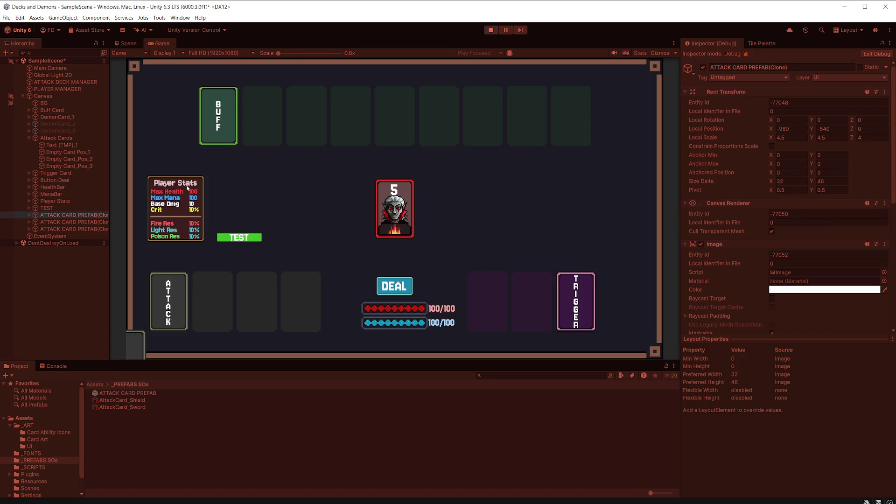
pyautogui.click(29, 139)
pyautogui.click(61, 139)
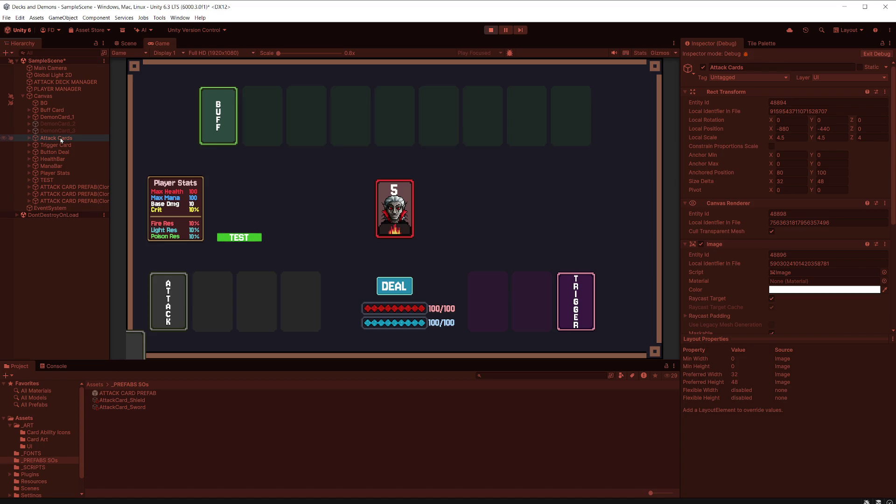
pyautogui.click(82, 188)
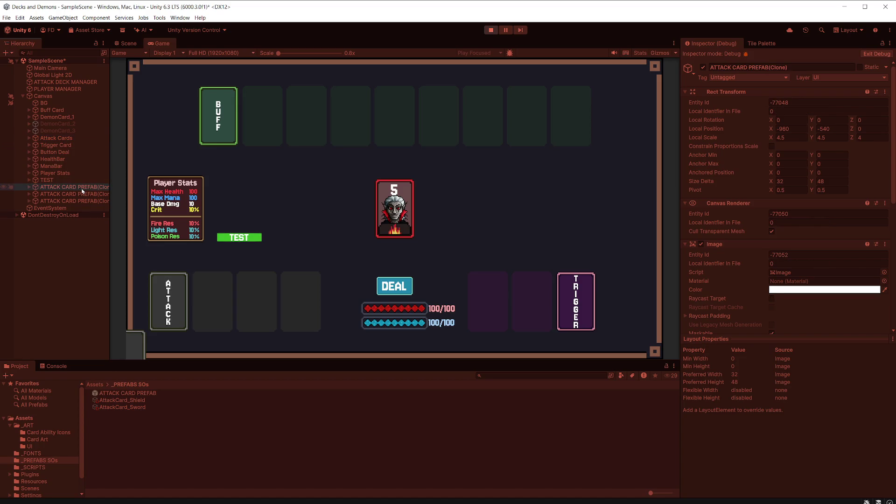
pyautogui.hotkey('alt', 'Tab')
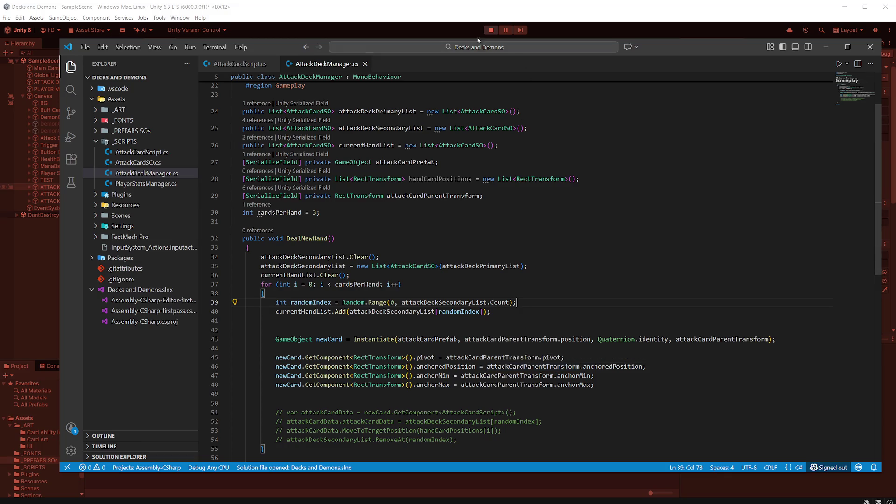
# Stop the play test and duplicate the line 29 field declaration as attackDeckTransform
pyautogui.click(492, 31)
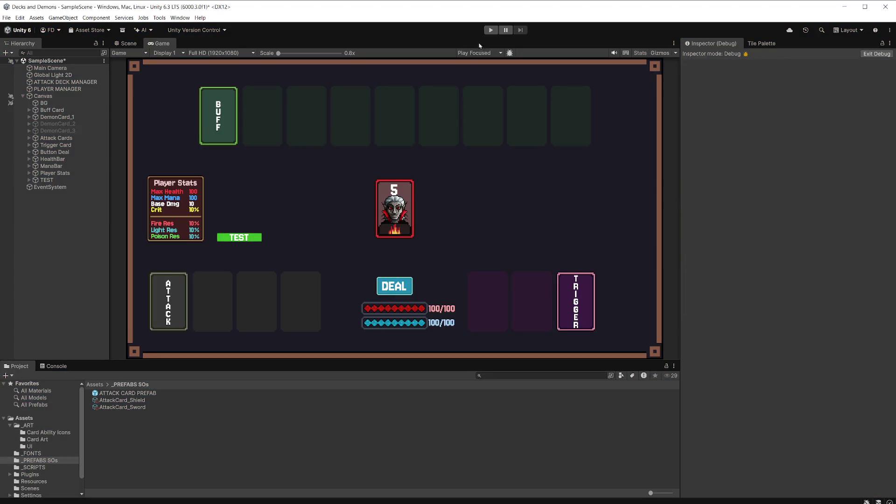
pyautogui.hotkey('alt', 'Tab')
pyautogui.scroll(3, 500, 316)
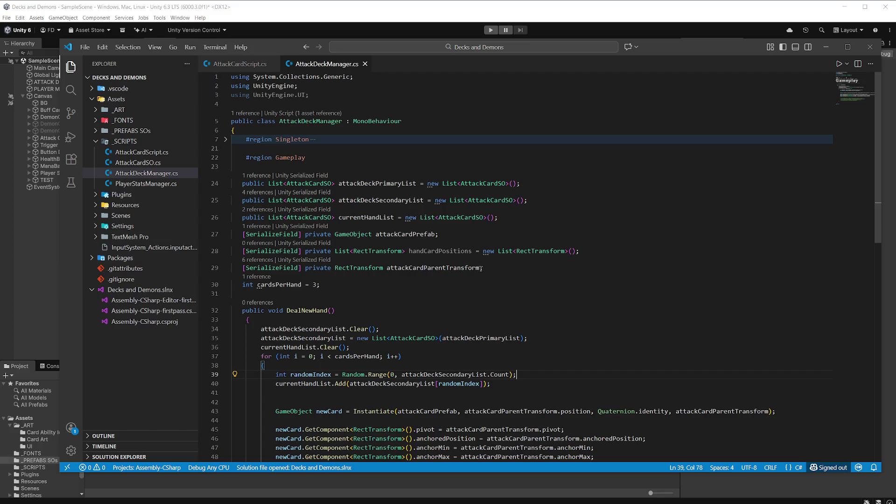
pyautogui.moveTo(425, 267)
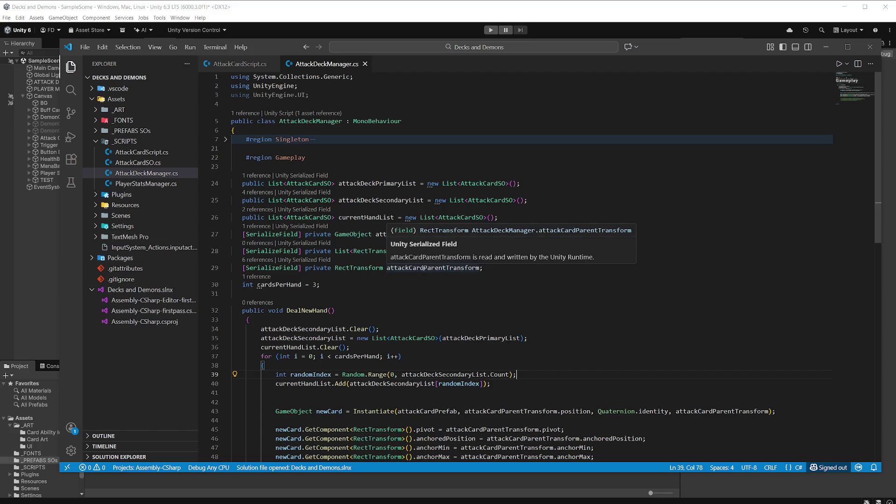
pyautogui.click(503, 267)
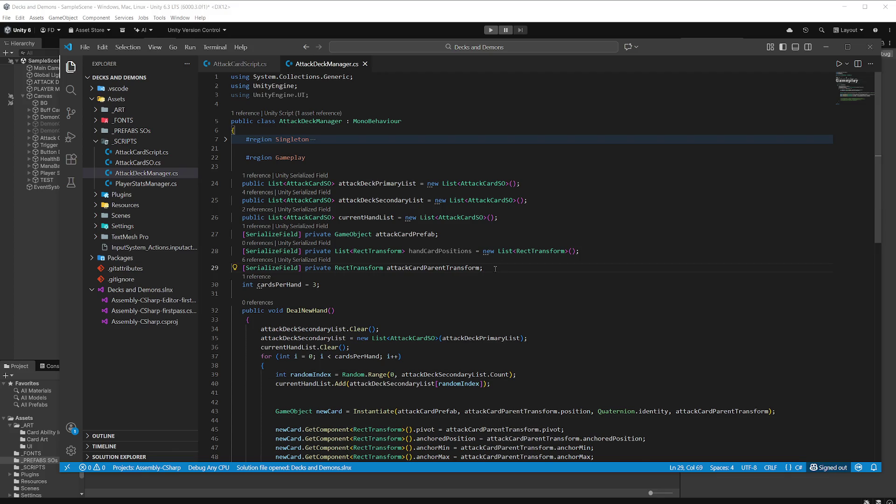
pyautogui.hotkey('shift', 'alt', 'Down')
pyautogui.moveTo(456, 285)
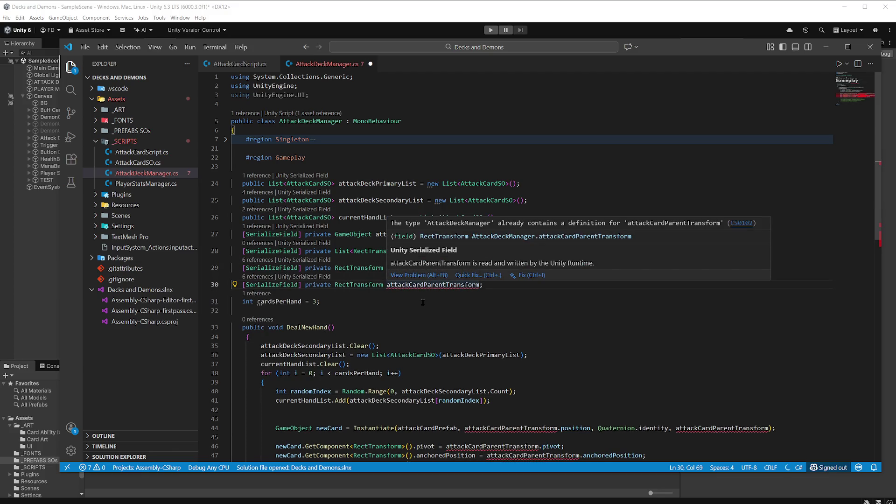
pyautogui.click(438, 310)
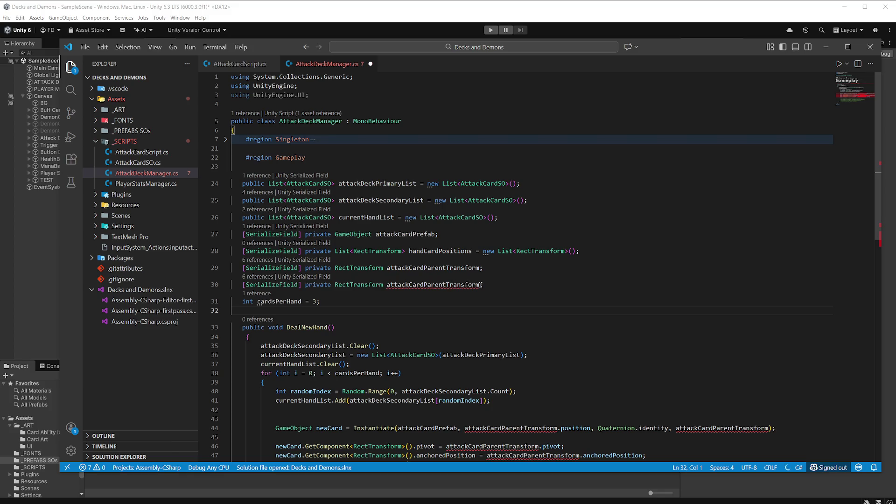
pyautogui.moveTo(446, 285); pyautogui.dragTo(410, 285)
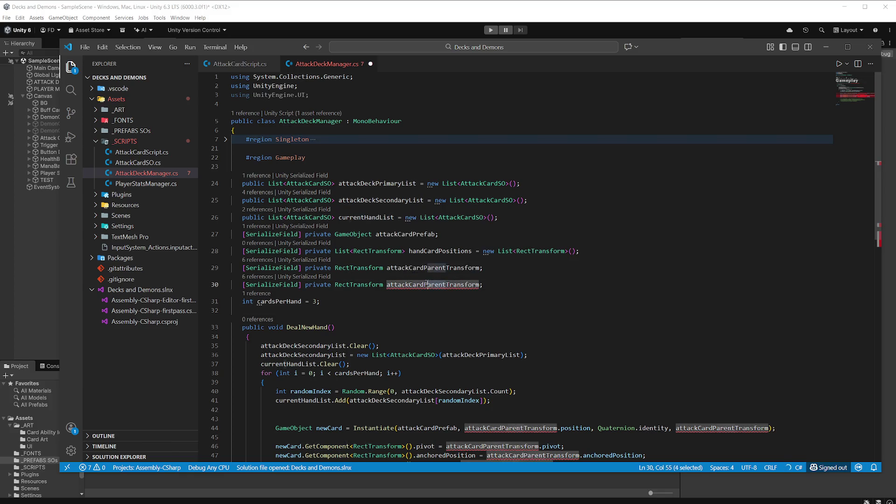
pyautogui.write('Deck')
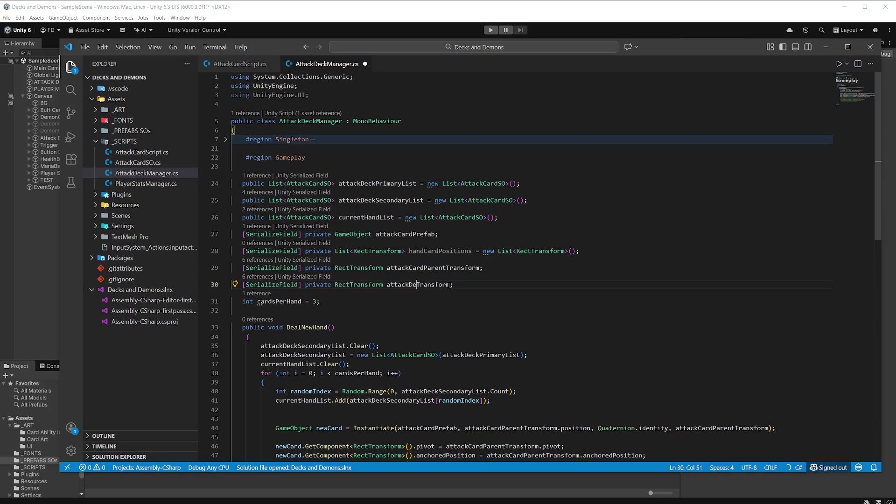
# Rename the original line 29 field to canvasParentTransform and save
pyautogui.click(525, 269)
pyautogui.moveTo(483, 268); pyautogui.dragTo(388, 266)
pyautogui.write('canva')
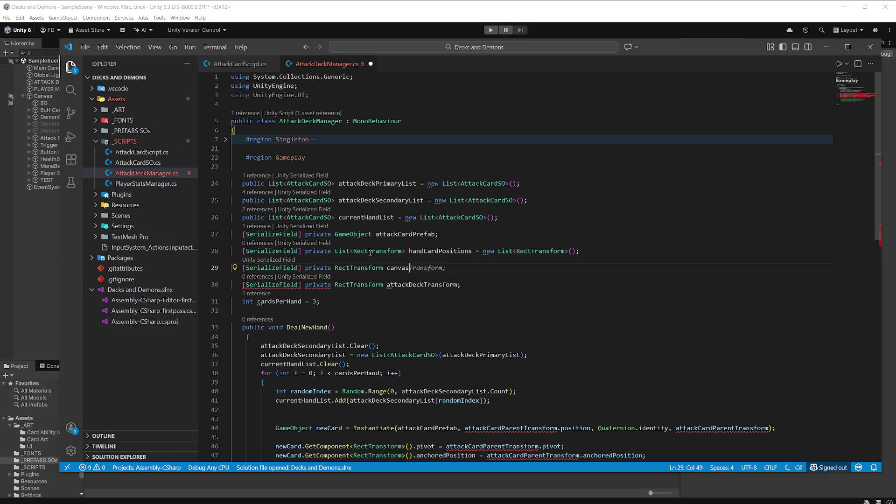
pyautogui.write('sParen')
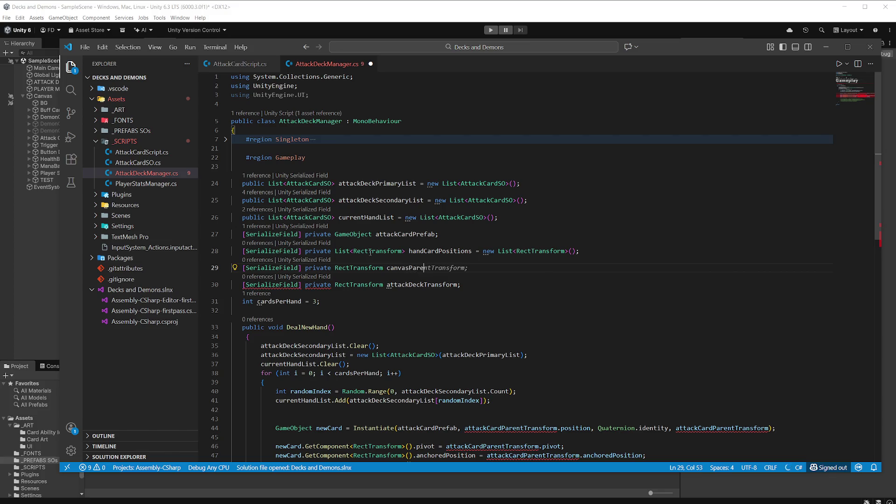
pyautogui.write('t')
pyautogui.press('Tab')
pyautogui.hotkey('ctrl', 's')
# Make canvasParentTransform the parent argument of the Instantiate call on line 44
pyautogui.doubleClick(427, 267)
pyautogui.hotkey('ctrl', 'c')
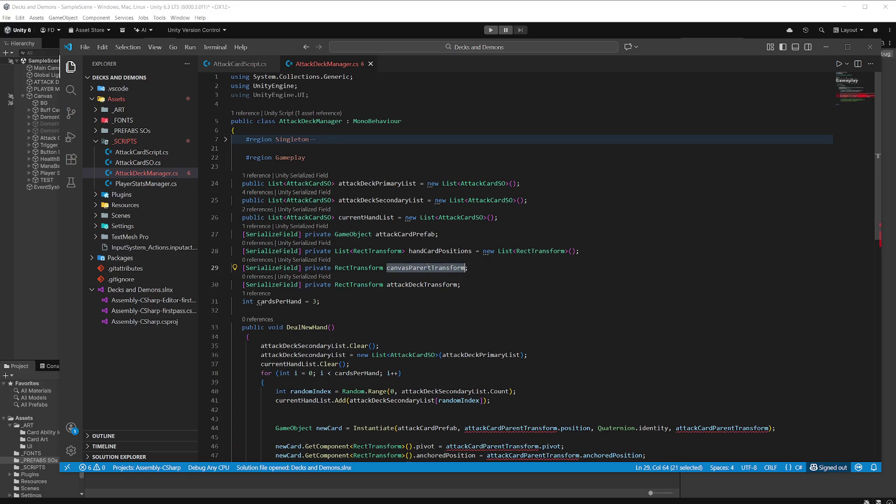
pyautogui.scroll(-4, 525, 332)
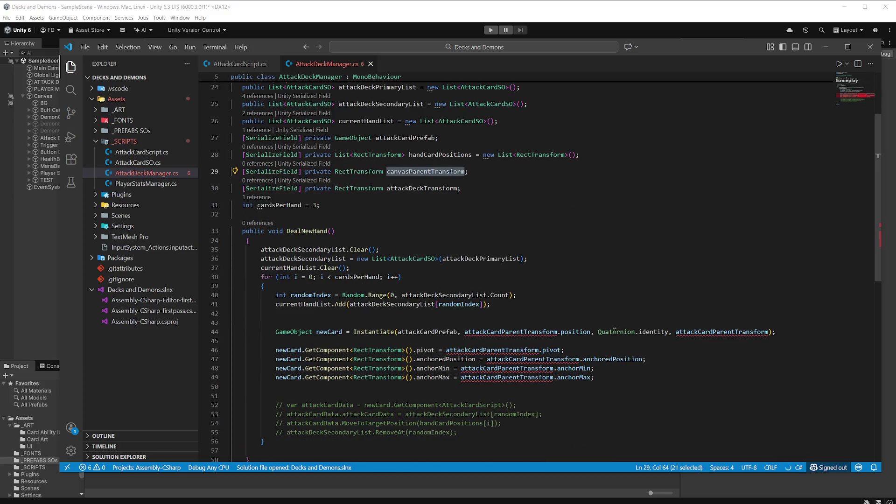
pyautogui.click(525, 332)
pyautogui.doubleClick(525, 332)
pyautogui.hotkey('ctrl', 'v')
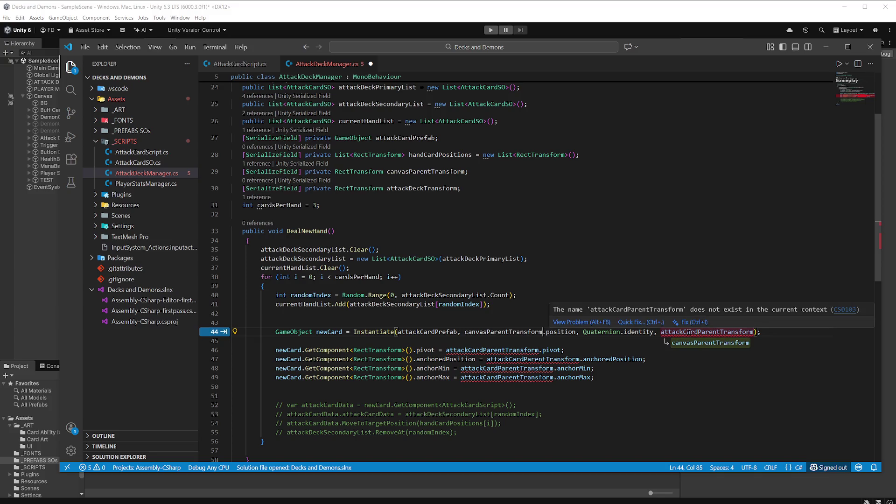
pyautogui.hotkey('ctrl', 'z')
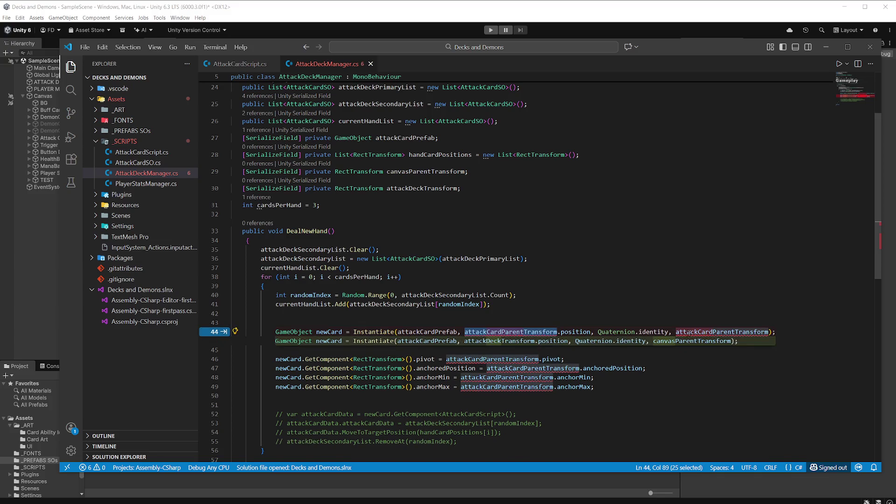
pyautogui.doubleClick(693, 332)
pyautogui.hotkey('ctrl', 'v')
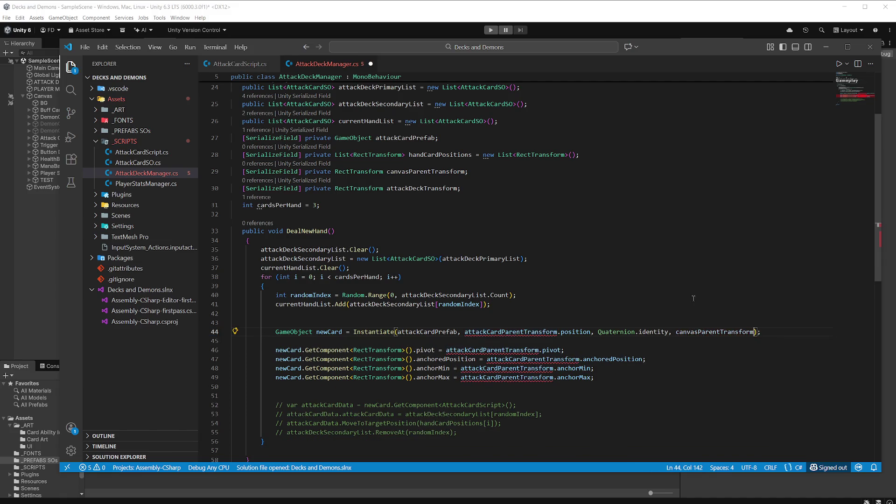
# Spawn at attackDeckTransform.position, copy its pivot, anchoredPosition and anchors, and save
pyautogui.scroll(-1, 697, 283)
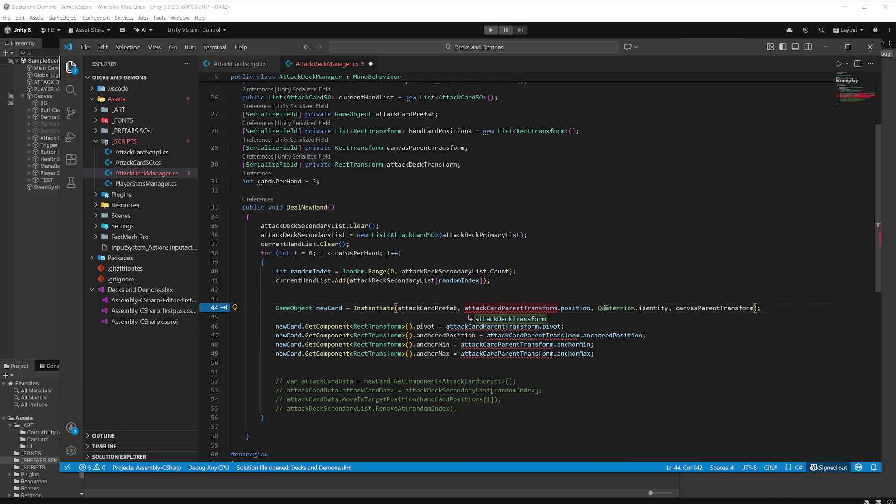
pyautogui.press('Tab')
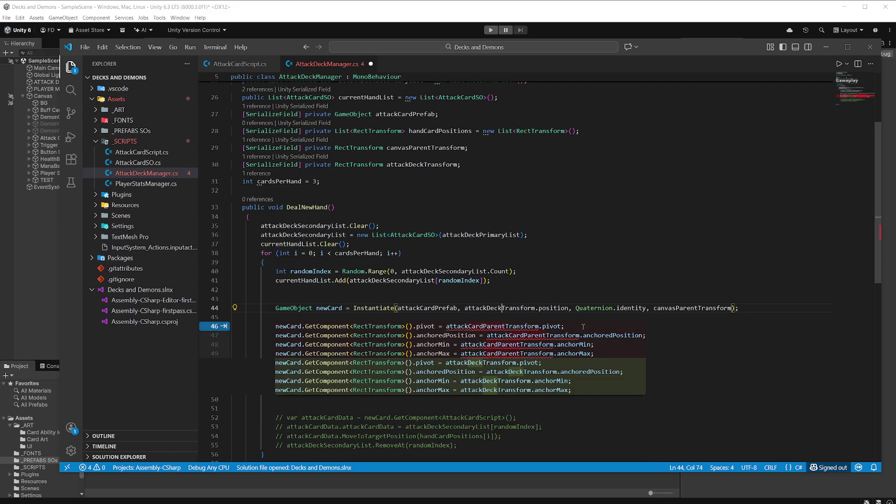
pyautogui.press('Tab')
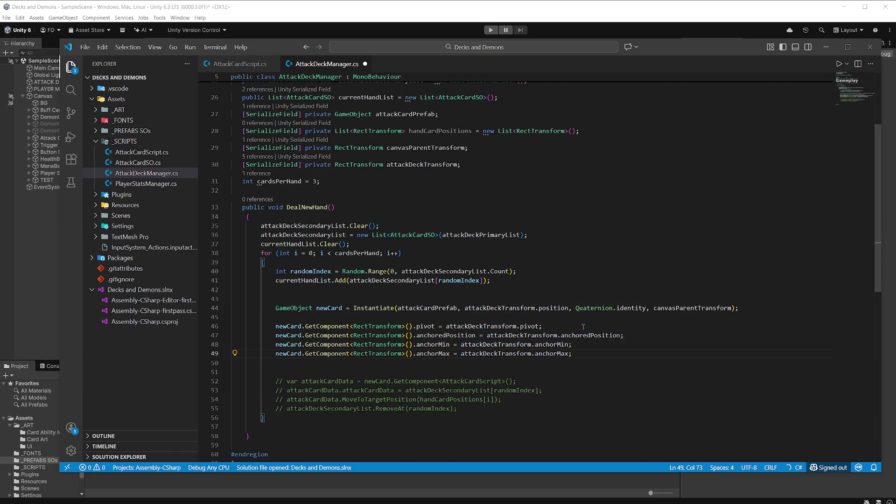
pyautogui.click(598, 265)
pyautogui.hotkey('ctrl', 's')
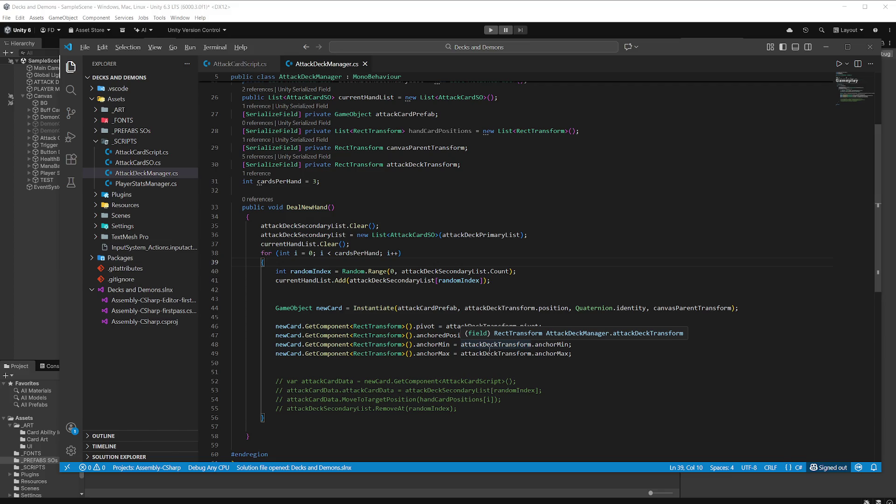
pyautogui.hotkey('alt', 'Tab')
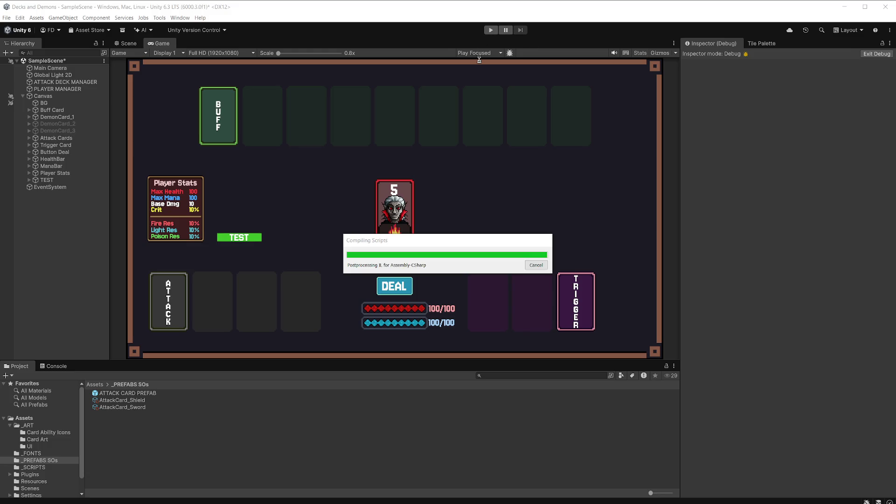
# On ATTACK DECK MANAGER, assign Canvas as Canvas Parent Transform and Attack Cards as Attack Deck Transform
pyautogui.click(97, 82)
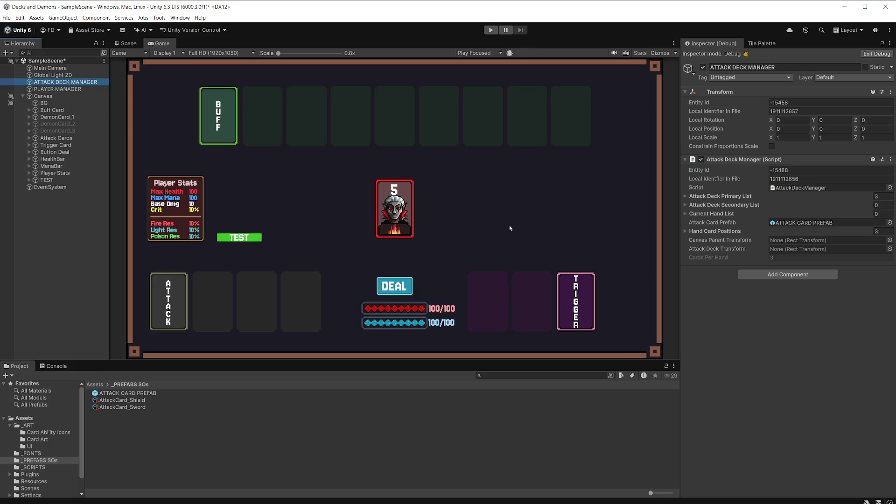
pyautogui.moveTo(44, 96); pyautogui.dragTo(787, 240)
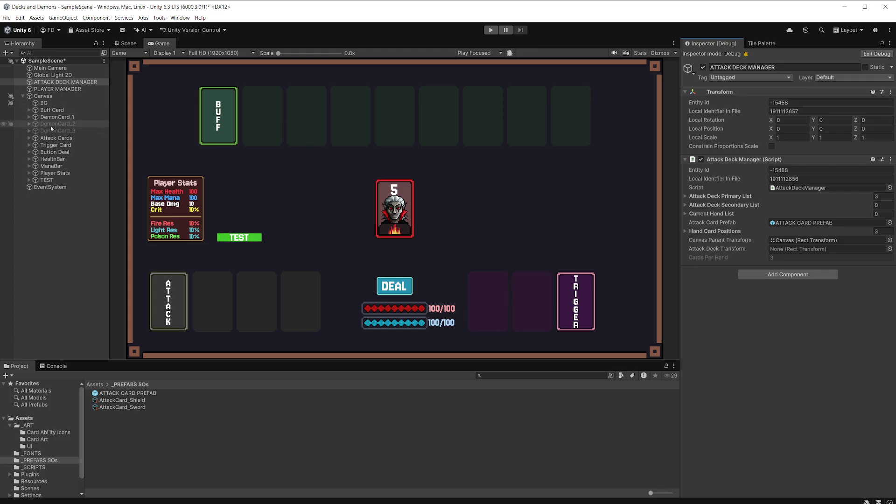
pyautogui.click(29, 138)
pyautogui.click(29, 139)
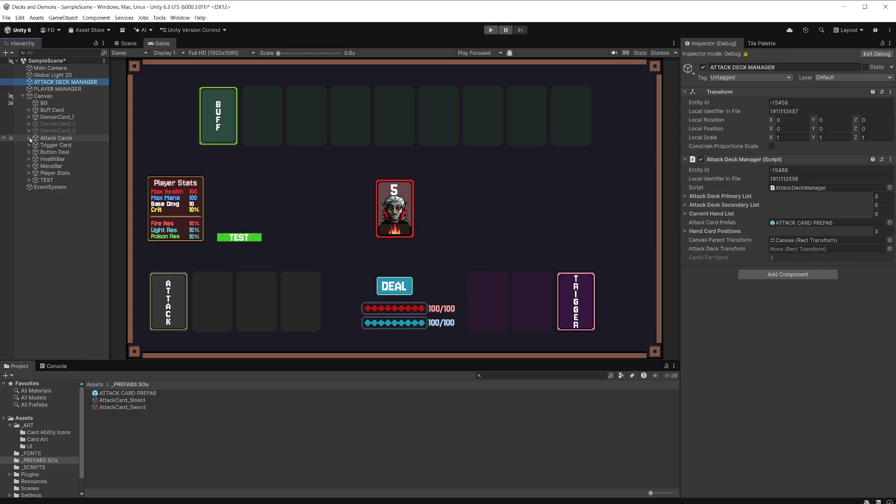
pyautogui.moveTo(50, 139); pyautogui.dragTo(805, 249)
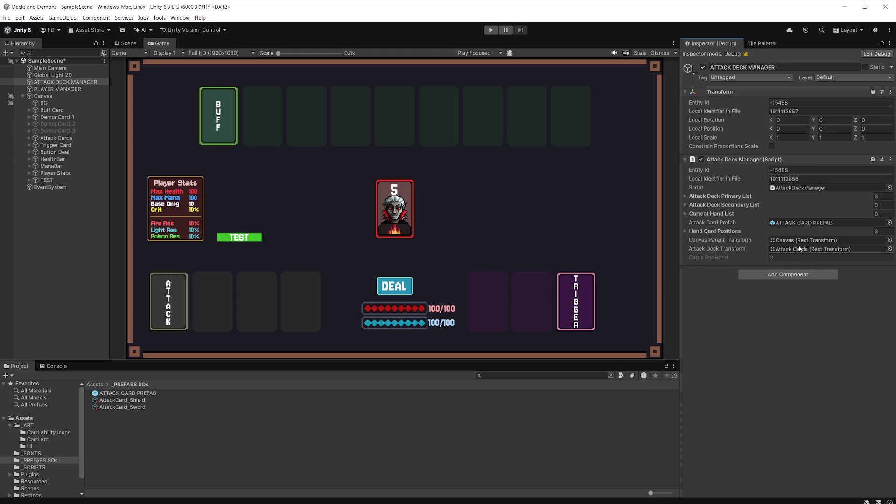
# Test a DEAL in play mode, inspect a spawned card clone in Scene view, then stop
pyautogui.click(491, 30)
pyautogui.click(404, 288)
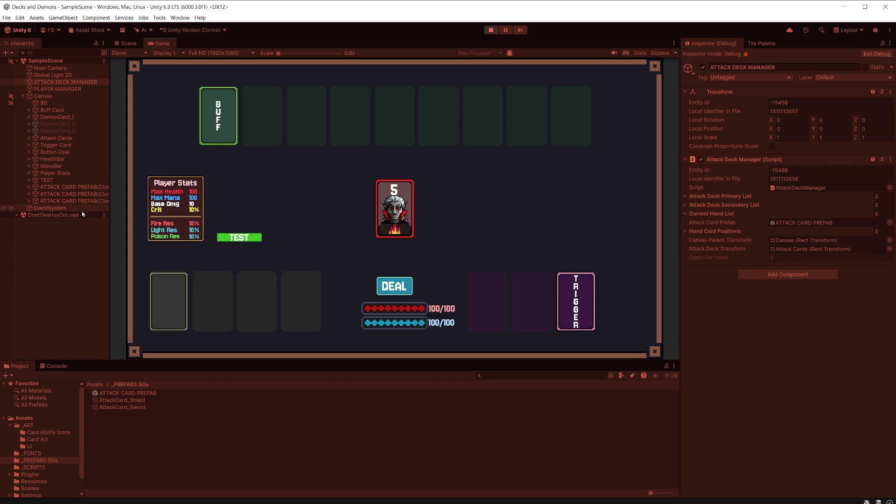
pyautogui.click(86, 188)
pyautogui.click(127, 43)
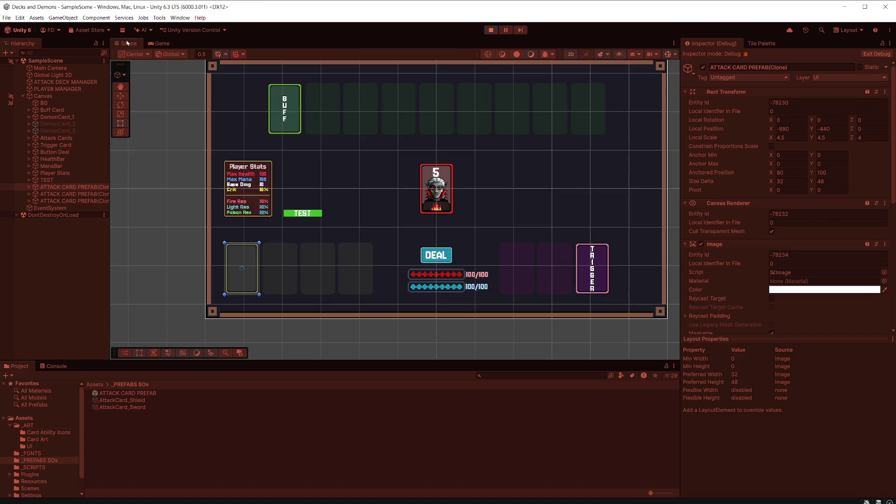
pyautogui.click(491, 30)
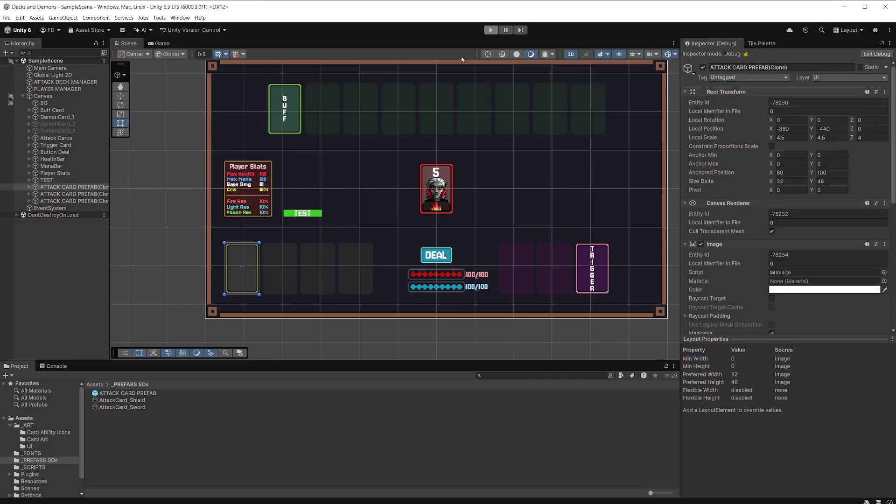
pyautogui.hotkey('alt', 'Tab')
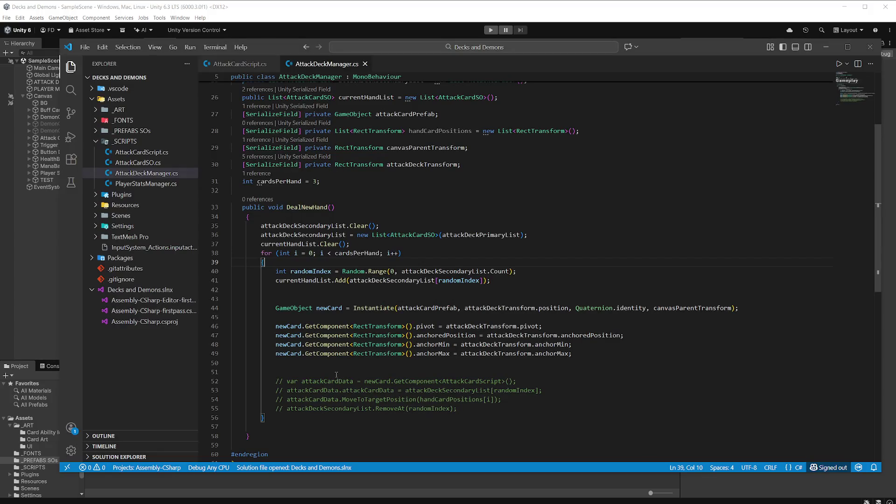
# Uncomment lines 52-55 (card data, MoveToTargetPosition, RemoveAt) in DealNewHand and save
pyautogui.moveTo(276, 381); pyautogui.dragTo(456, 404)
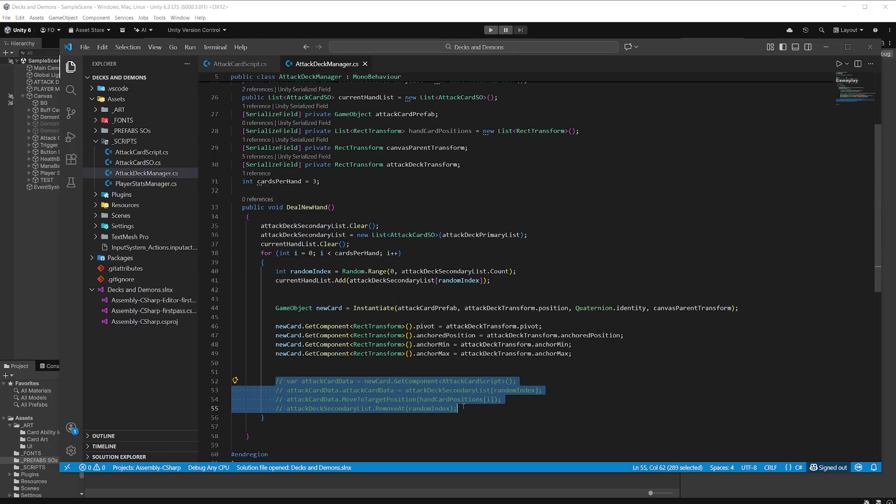
pyautogui.hotkey('ctrl', '/')
pyautogui.hotkey('ctrl', 's')
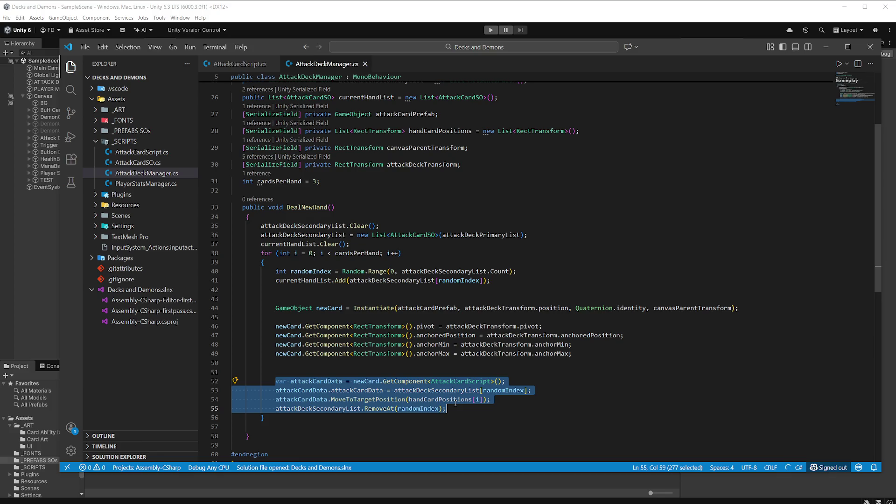
pyautogui.click(451, 365)
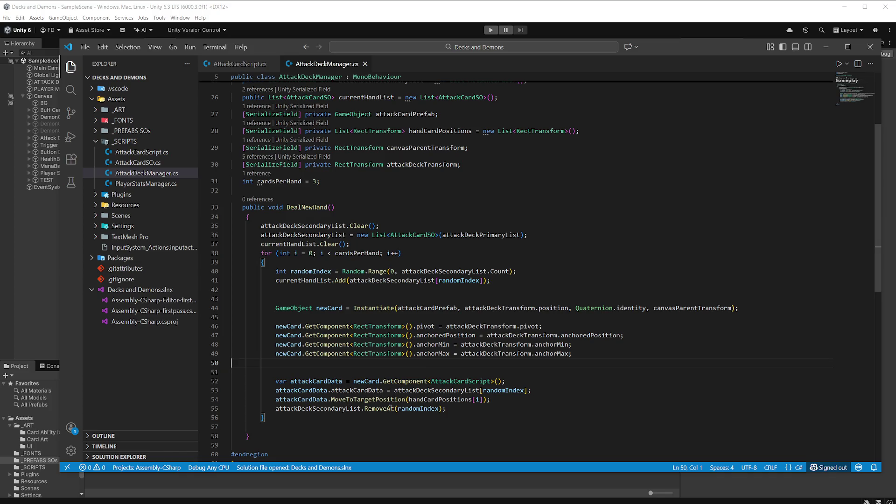
pyautogui.click(439, 16)
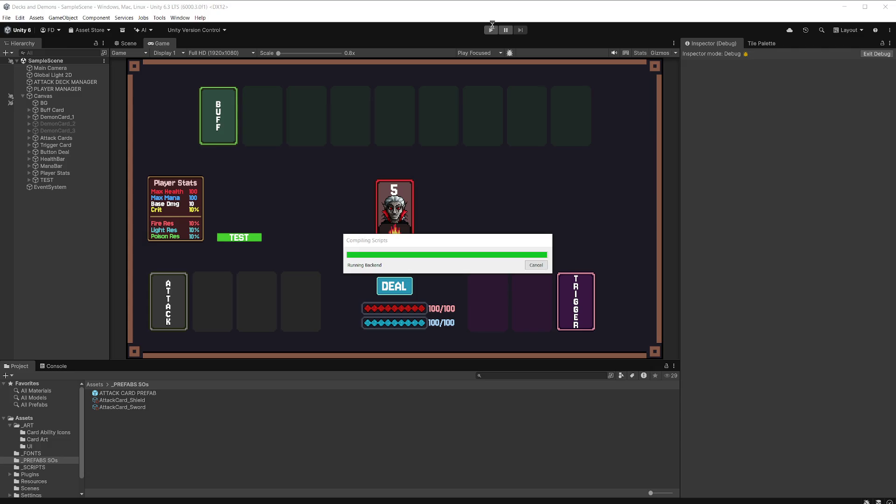
# Run a test DEAL in play mode, then stop the game
pyautogui.click(491, 30)
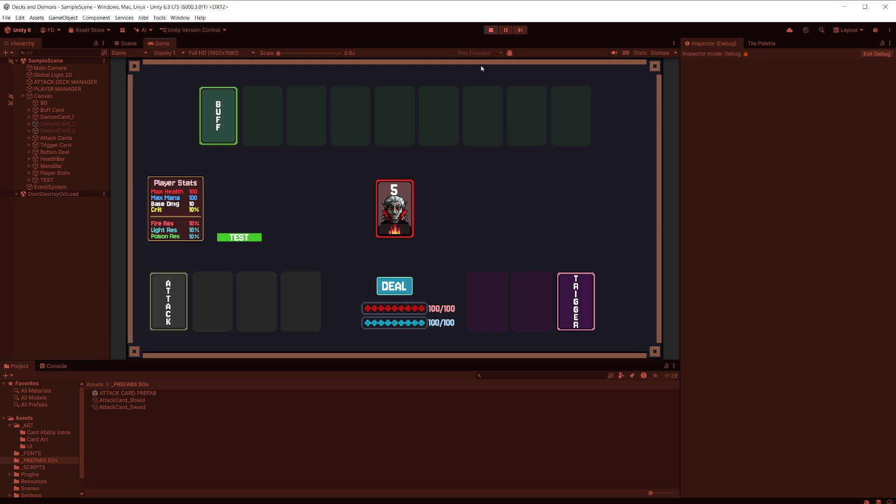
pyautogui.click(404, 283)
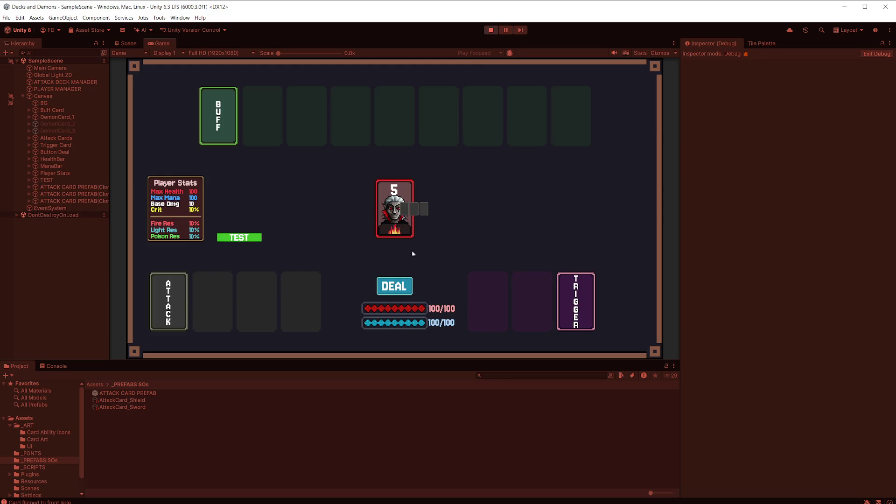
pyautogui.click(491, 30)
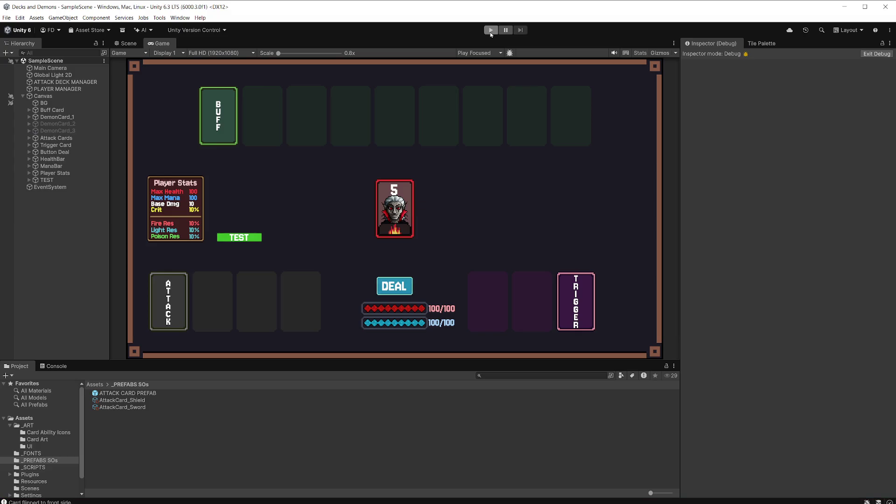
pyautogui.hotkey('alt', 'Tab')
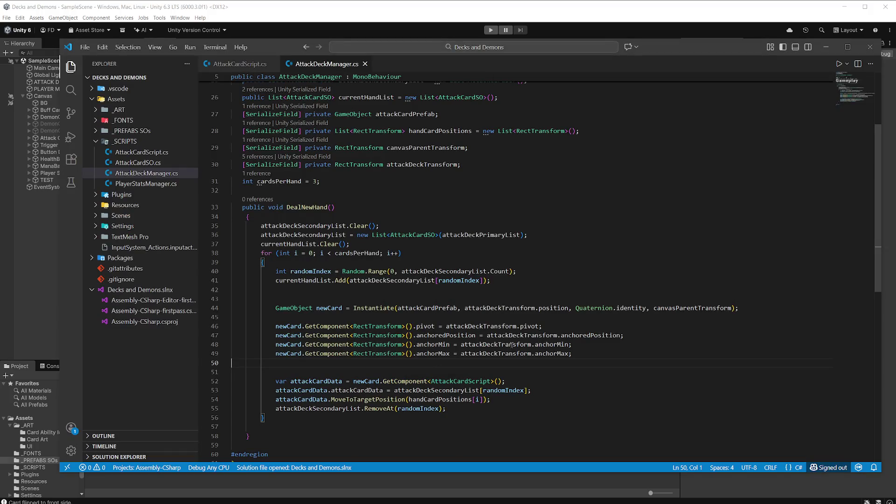
pyautogui.click(373, 14)
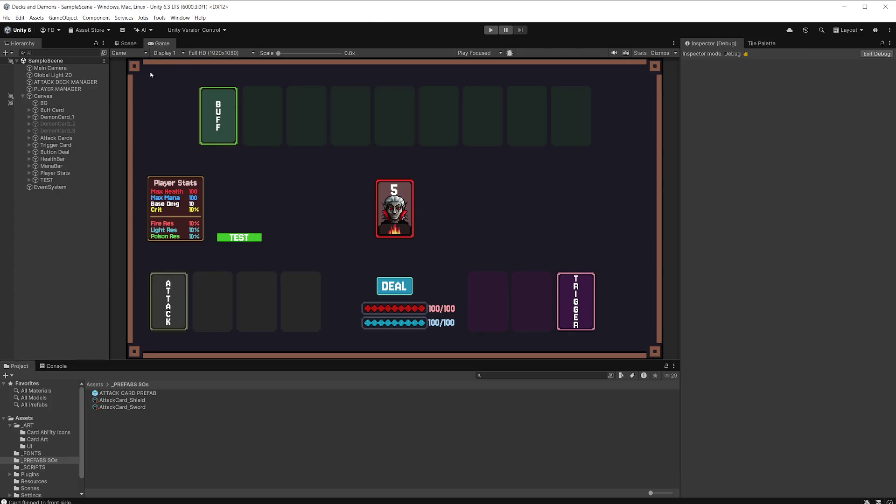
# Assign Empty Card_Pos_1 to Hand Card Positions Element 0 on ATTACK DECK MANAGER
pyautogui.click(65, 82)
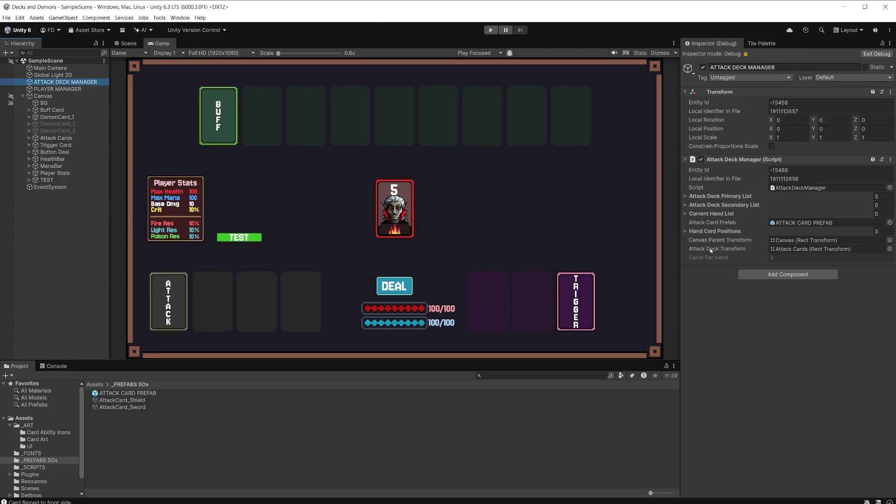
pyautogui.click(686, 232)
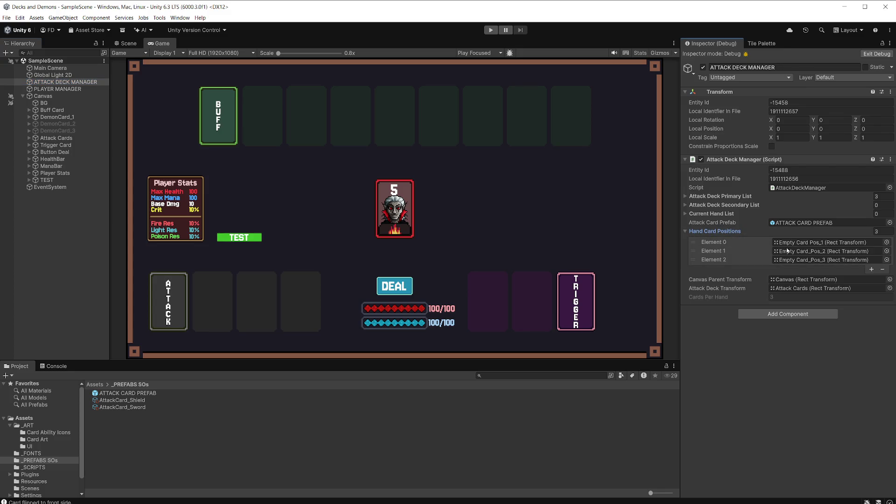
pyautogui.click(29, 138)
pyautogui.moveTo(74, 153)
pyautogui.mouseDown()
pyautogui.moveTo(194, 149)
pyautogui.moveTo(805, 246)
pyautogui.mouseUp()
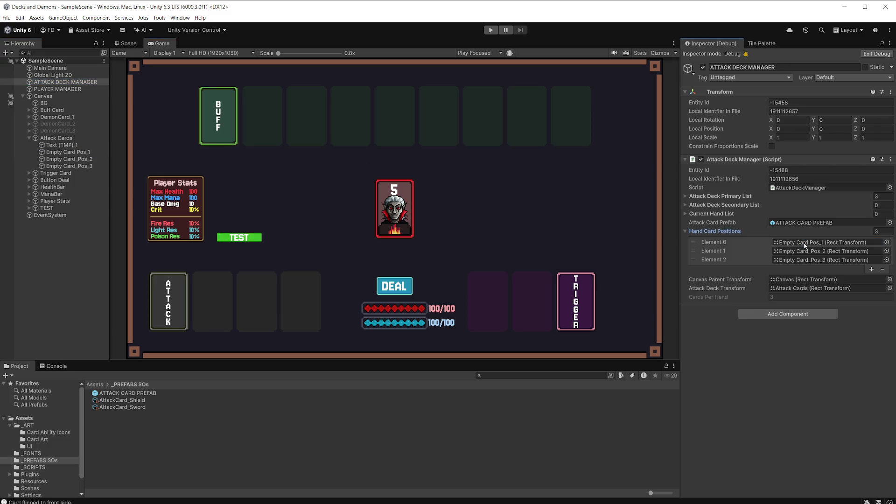
# Read the NullReferenceException in the Console, clear it, and return to DealNewHand's line 51
pyautogui.hotkey('alt', 'Tab')
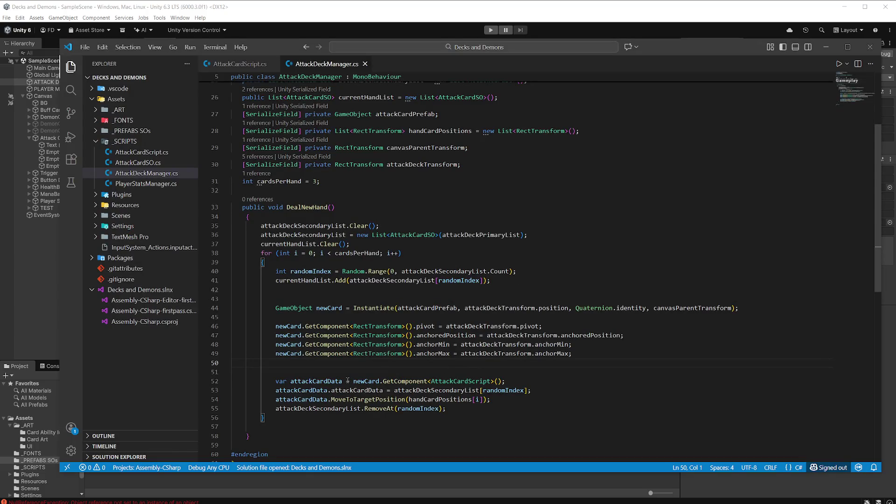
pyautogui.click(324, 13)
pyautogui.click(54, 366)
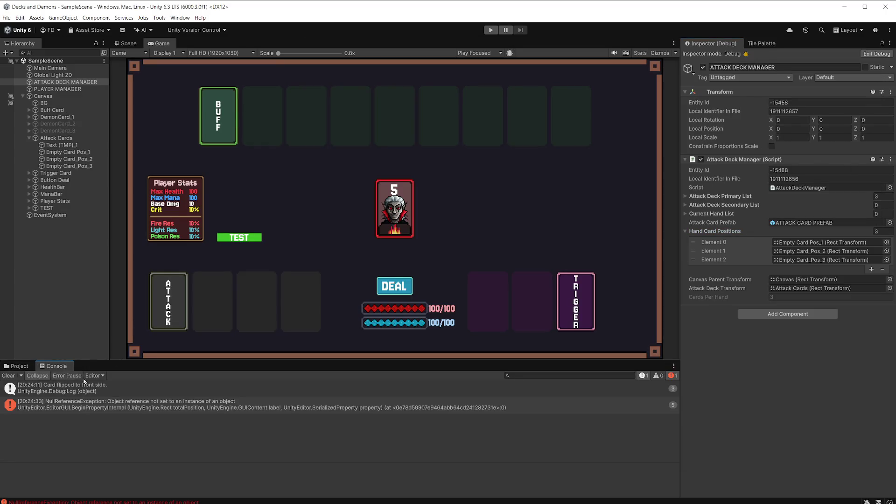
pyautogui.click(156, 407)
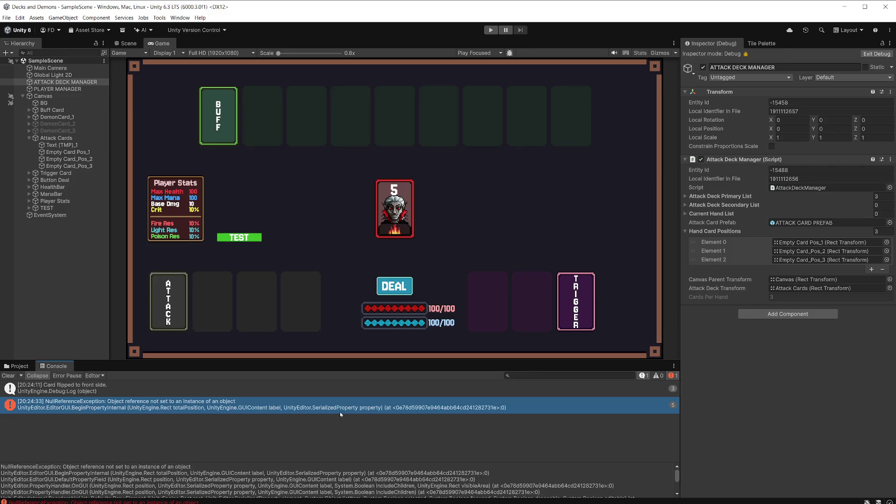
pyautogui.click(8, 376)
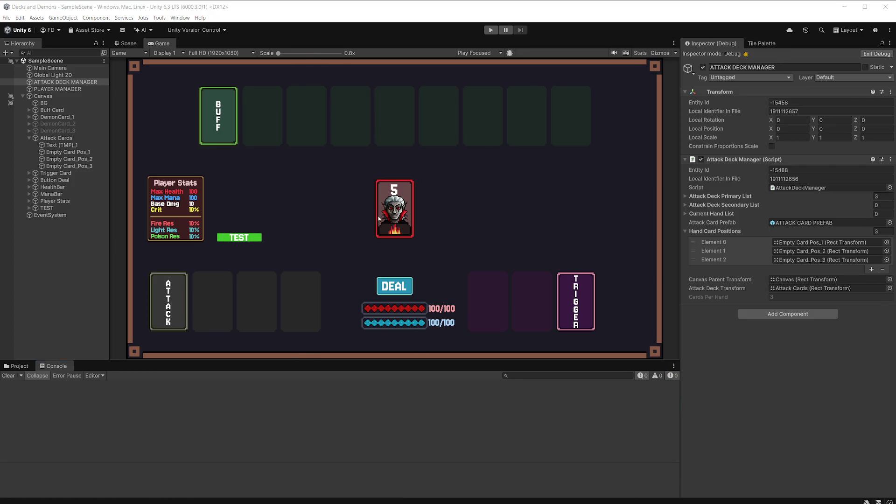
pyautogui.hotkey('alt', 'Tab')
pyautogui.click(343, 372)
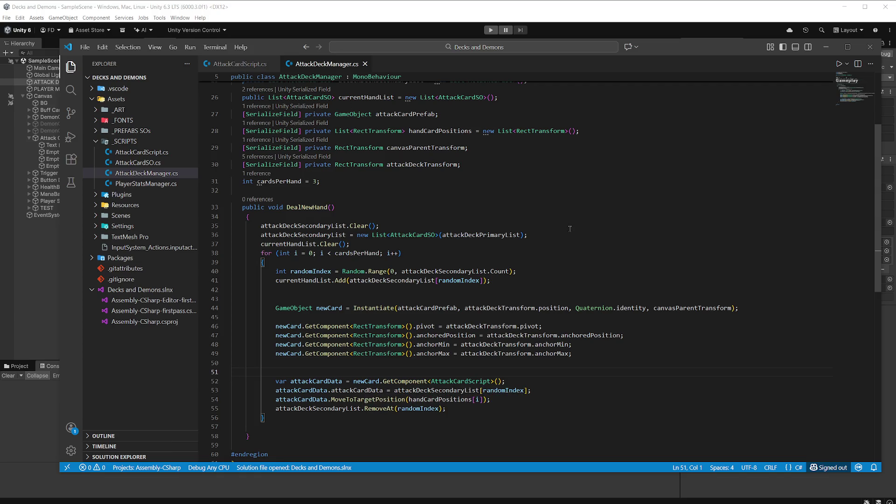
# Check the MoveToTargetPosition method in AttackCardScript.cs
pyautogui.scroll(-2, 570, 229)
pyautogui.scroll(2, 570, 228)
pyautogui.click(241, 64)
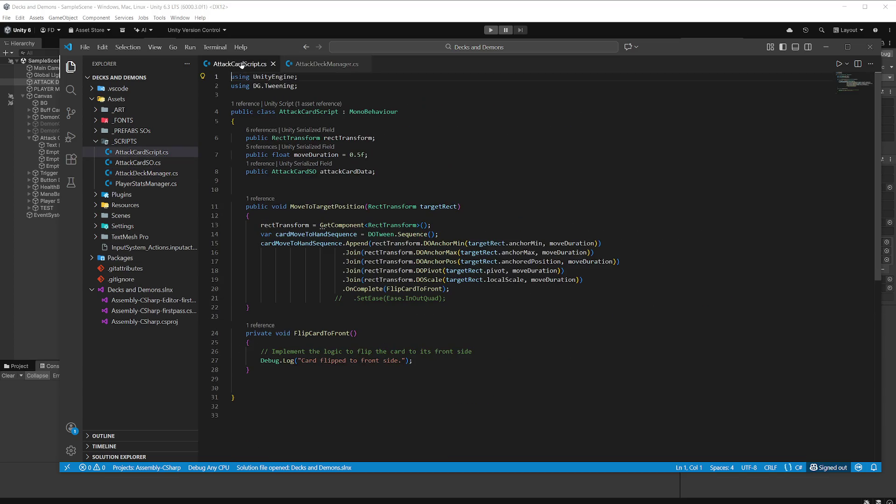
pyautogui.click(518, 310)
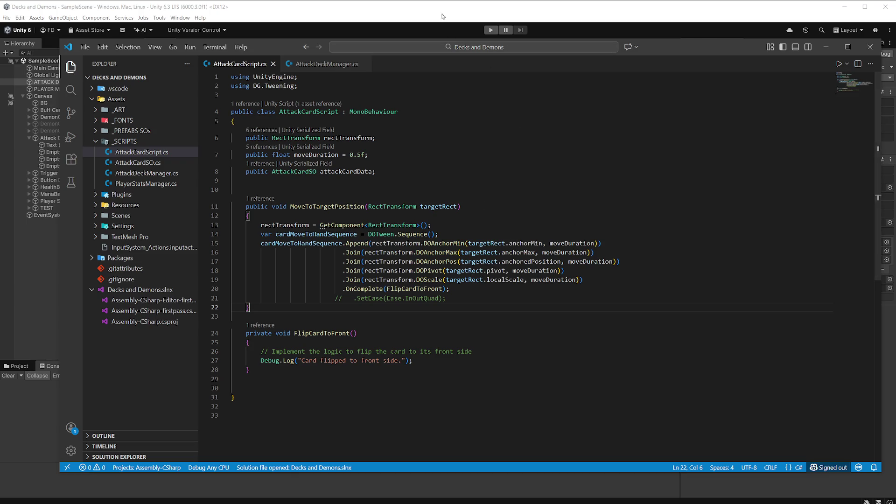
# Enter play mode in Unity and deal a new hand of attack cards
pyautogui.hotkey('alt', 'Tab')
pyautogui.hotkey('ctrl', 'p')
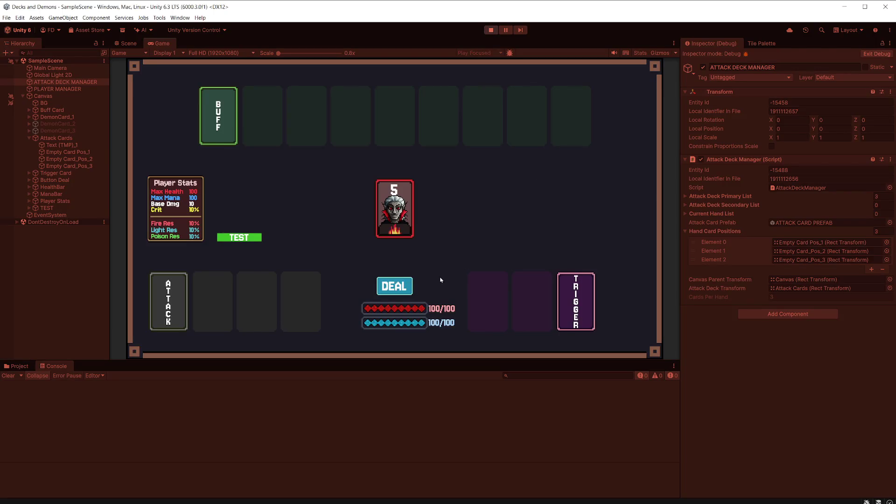
pyautogui.click(394, 286)
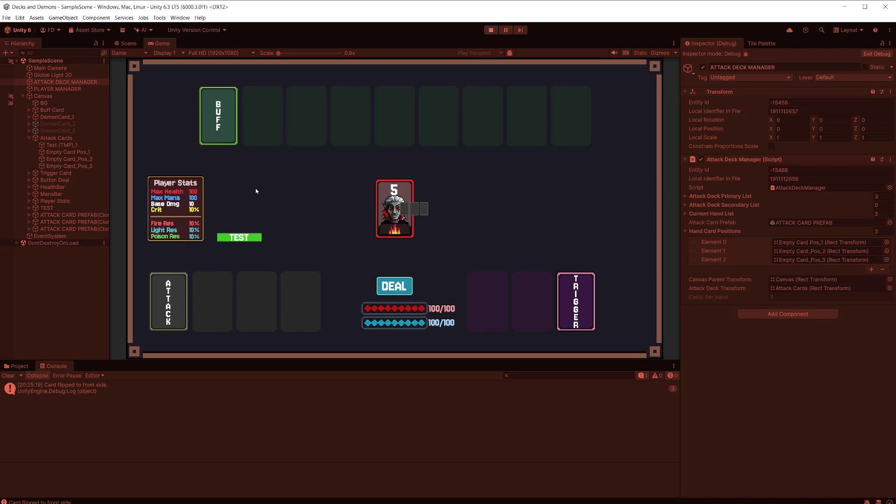
# Compare the dealt ATTACK CARD PREFAB clone's Rect Transform with Empty Card_Pos_1's, then stop play mode
pyautogui.click(85, 215)
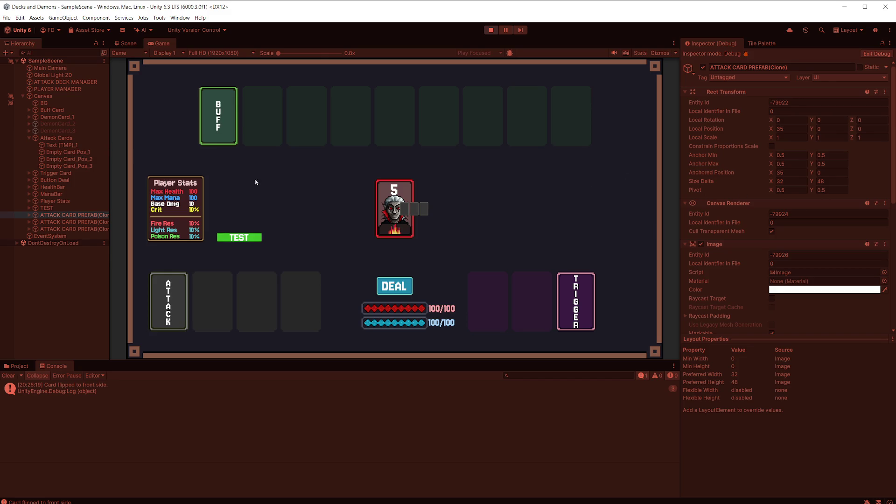
pyautogui.click(80, 155)
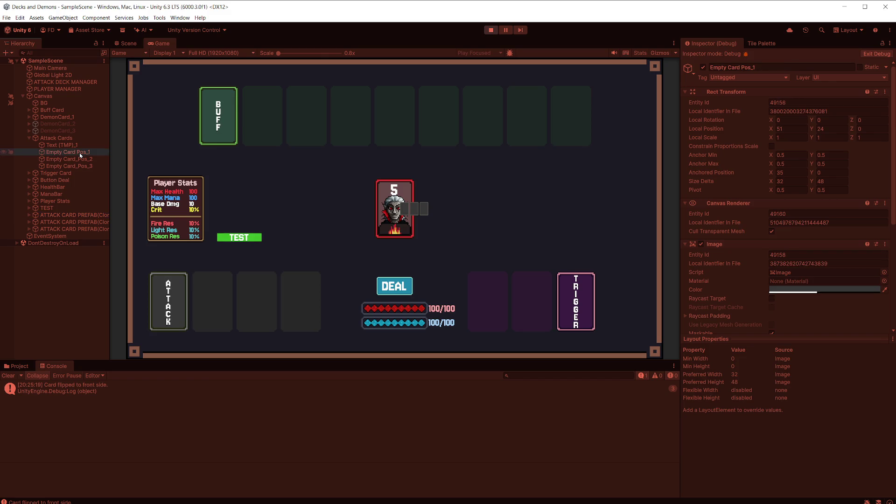
pyautogui.click(80, 215)
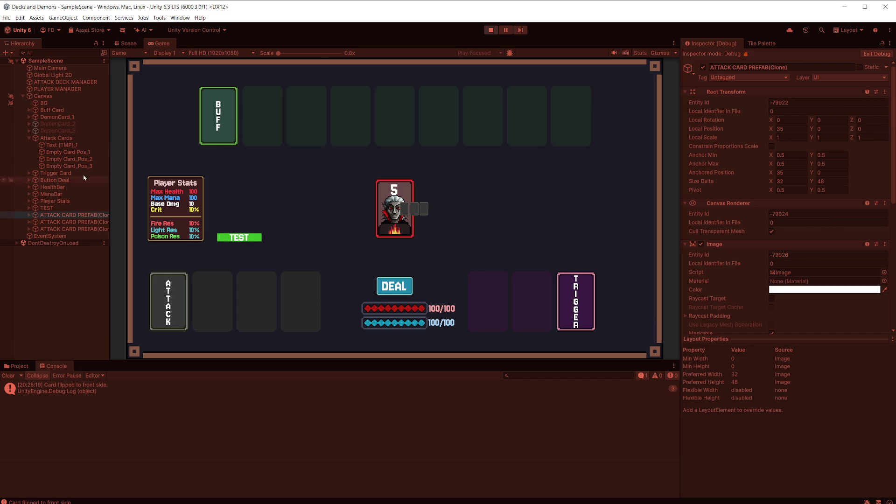
pyautogui.click(87, 154)
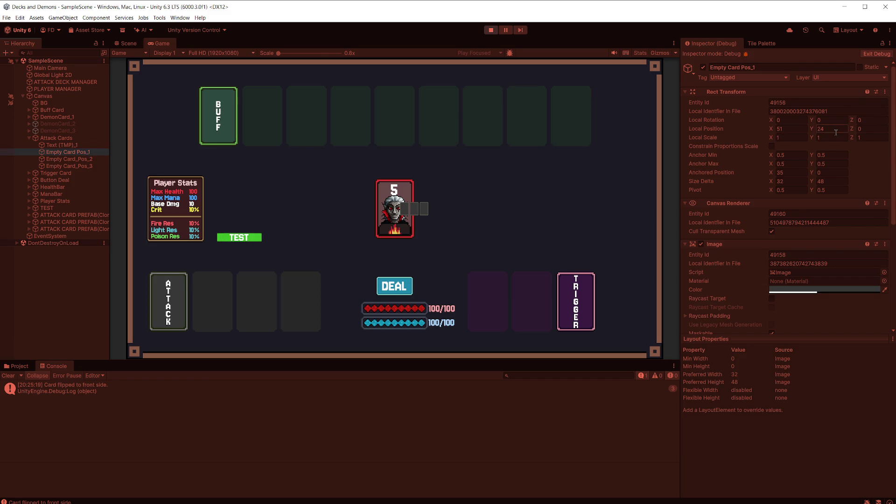
pyautogui.click(89, 215)
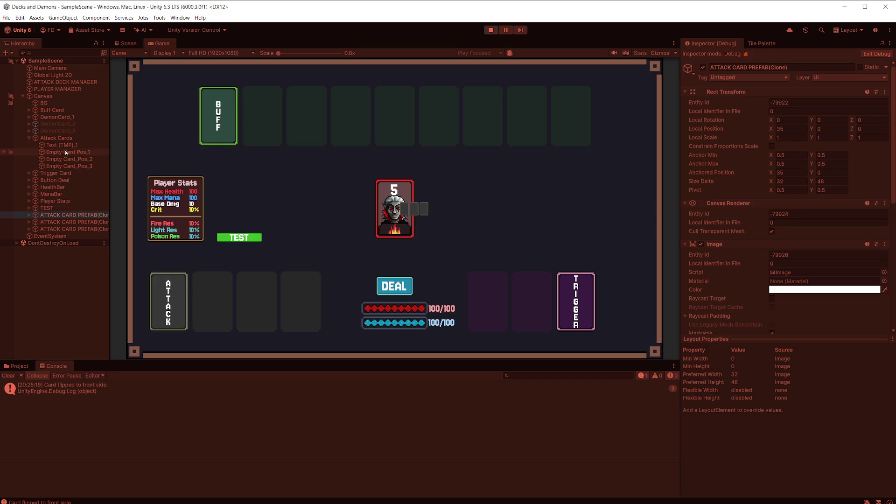
pyautogui.click(491, 30)
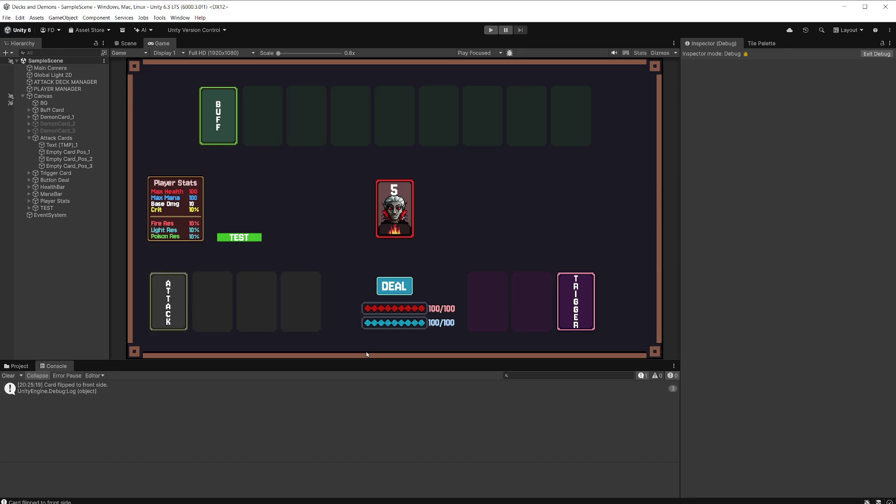
# In AttackDeckManager.cs, add a blank line after line 53's attackCardData assignment
pyautogui.hotkey('alt', 'Tab')
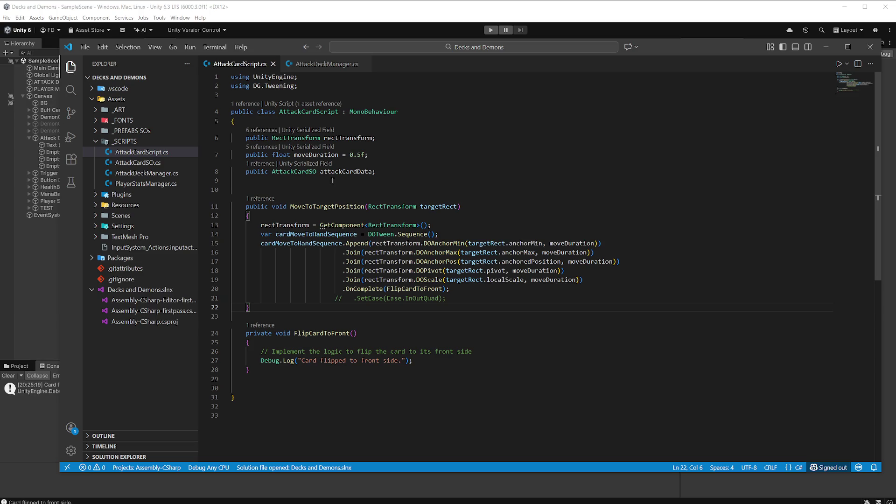
pyautogui.click(328, 65)
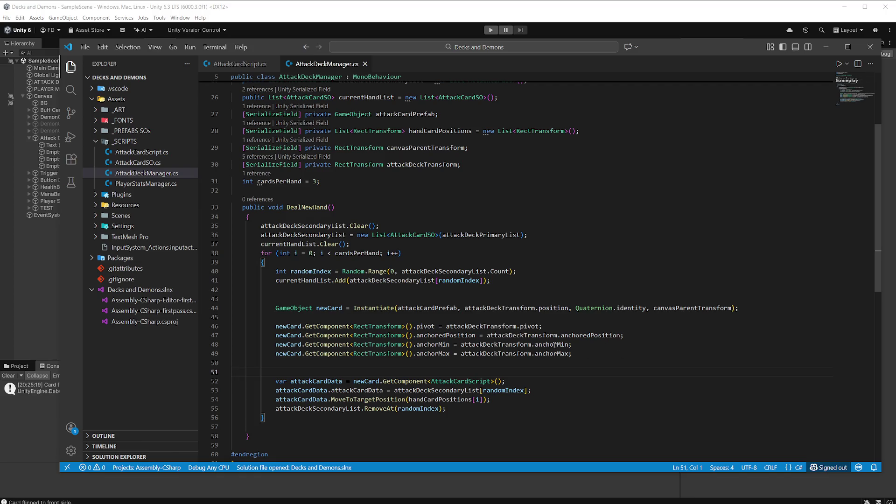
pyautogui.scroll(-1, 544, 328)
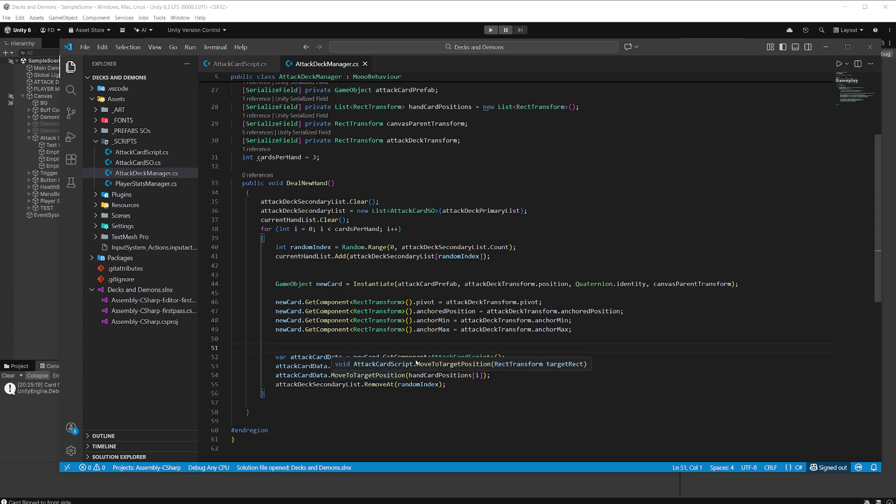
pyautogui.moveTo(438, 366)
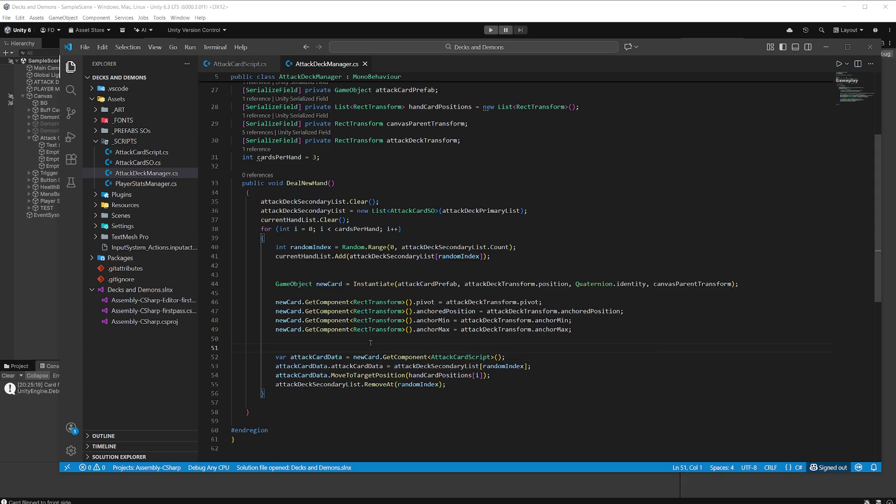
pyautogui.moveTo(359, 357)
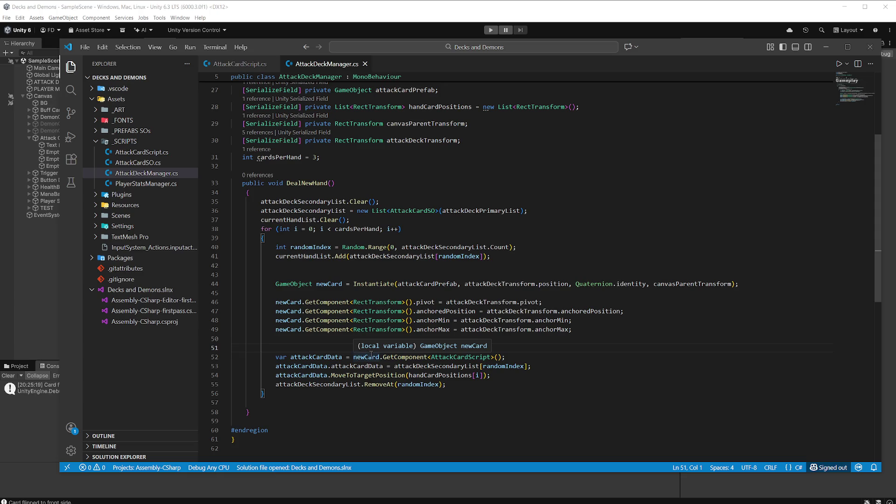
pyautogui.moveTo(408, 321)
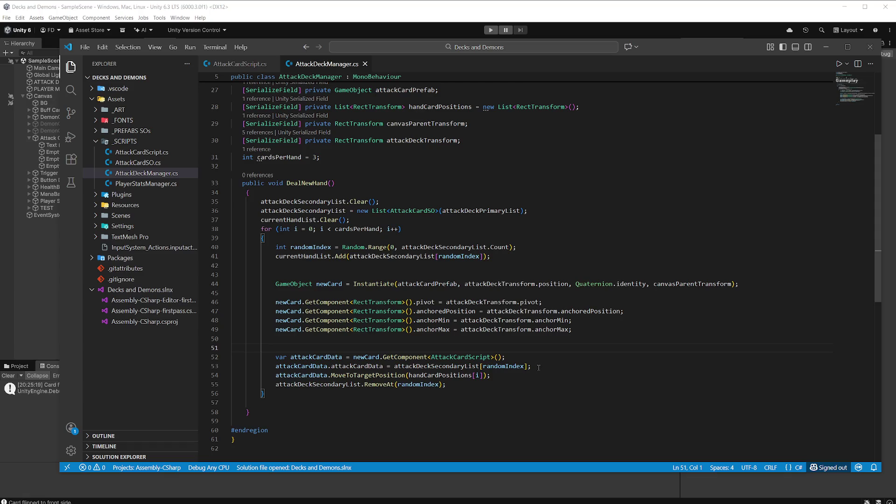
pyautogui.click(539, 368)
pyautogui.press('Return')
pyautogui.scroll(-1, 542, 368)
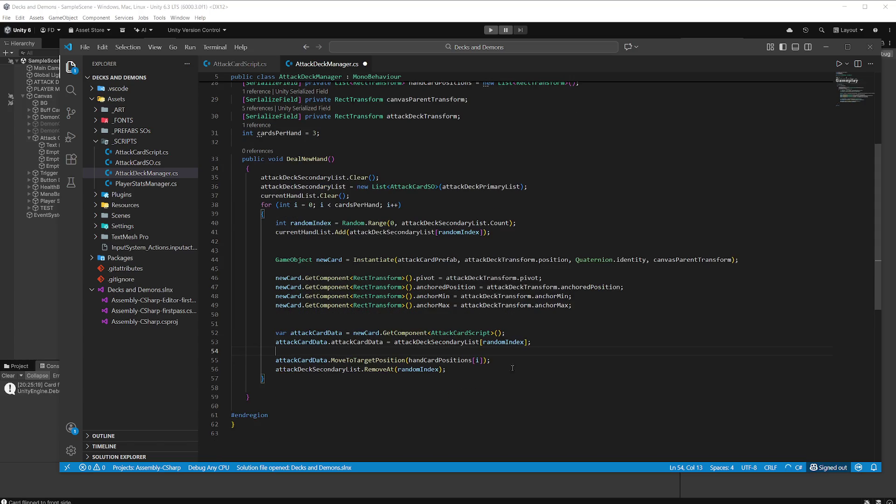
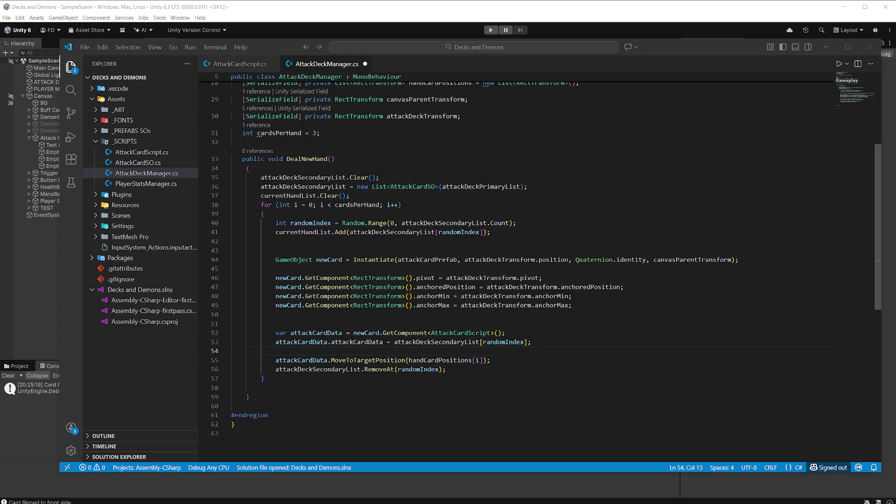
# On empty line 54, write newCard.transform.parent using IntelliSense completions
pyautogui.click(482, 353)
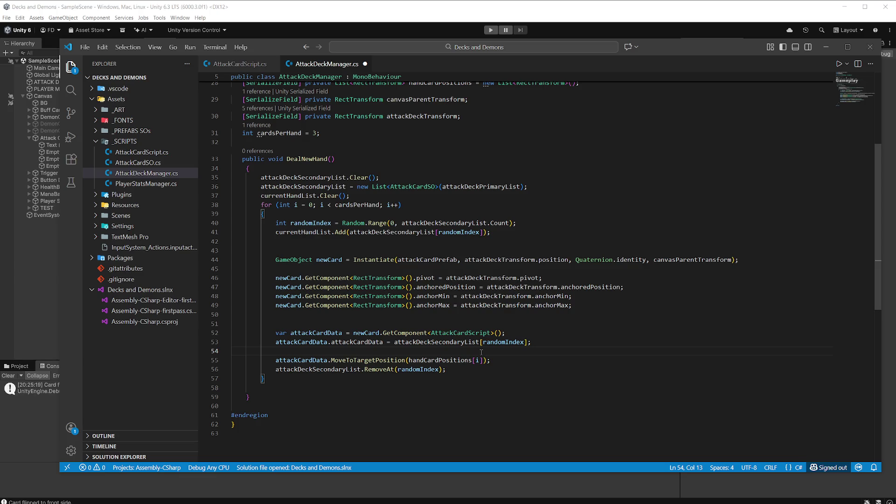
pyautogui.write('new')
pyautogui.press('Down')
pyautogui.press('Return')
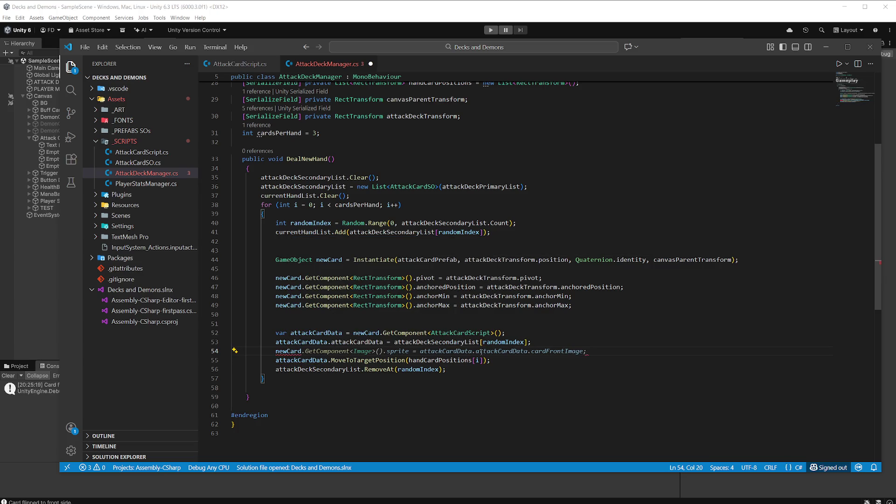
pyautogui.write('.pa')
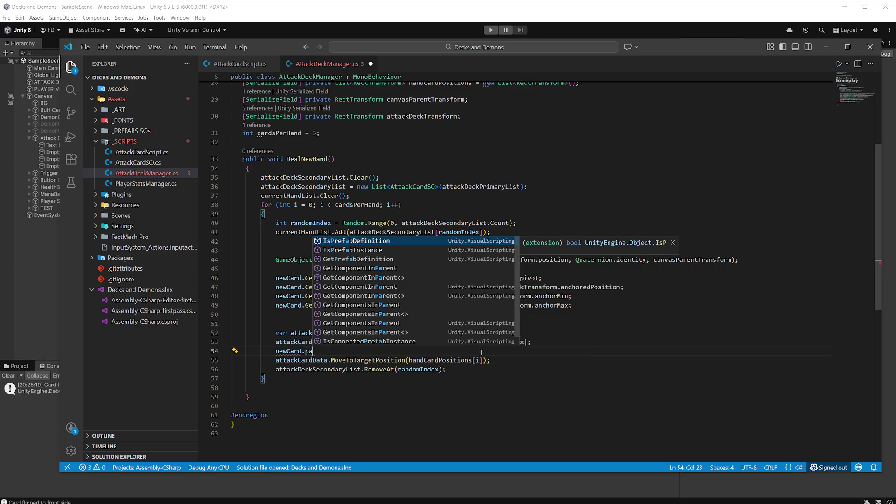
pyautogui.press('BackSpace')
pyautogui.press('BackSpace')
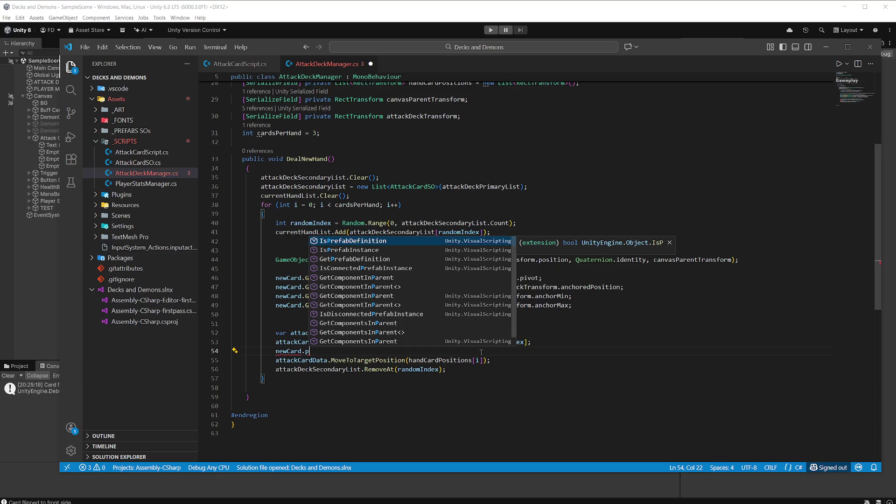
pyautogui.write('transform.')
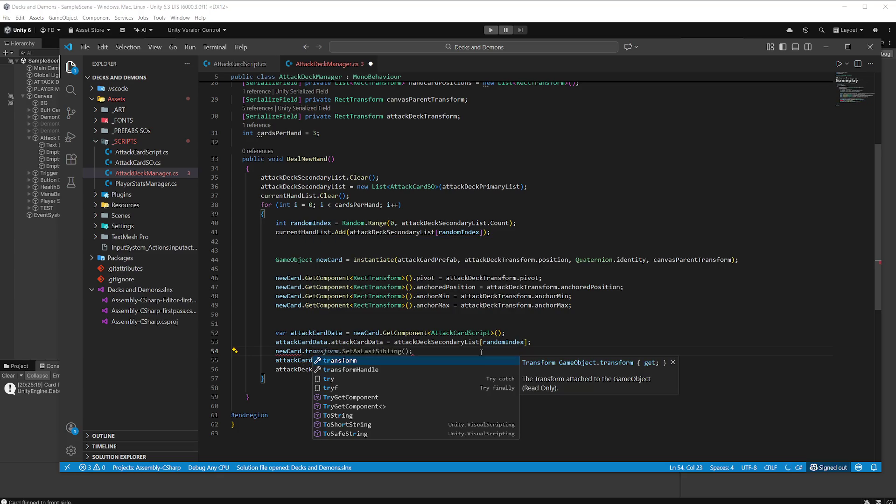
pyautogui.press('Tab')
pyautogui.write('.p')
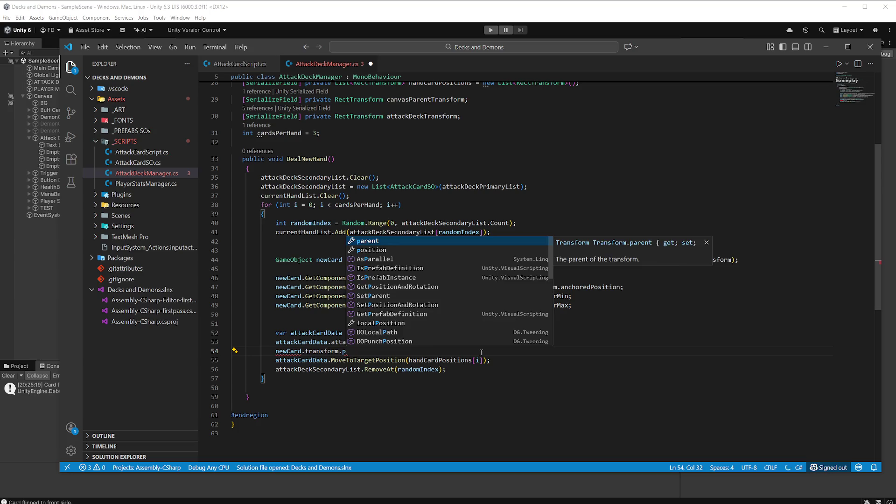
pyautogui.press('Tab')
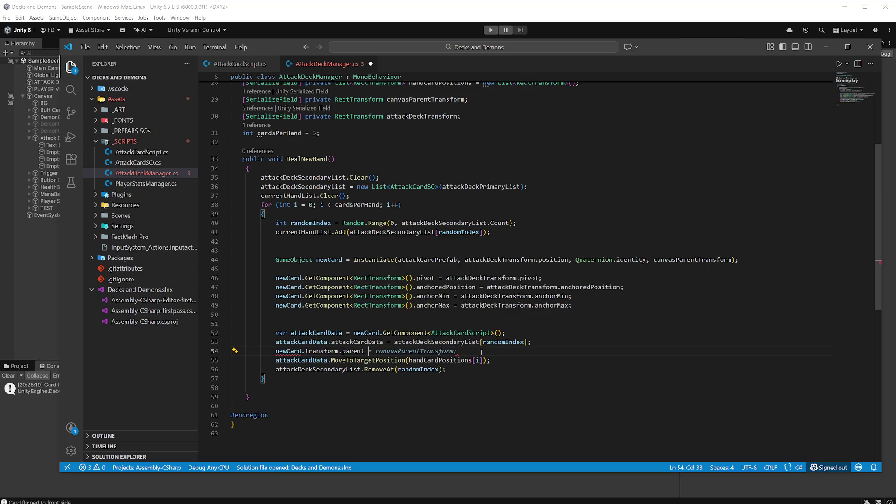
# Finish the line as '= attackDeckTransform;', save AttackDeckManager.cs, and return to Unity
pyautogui.write('= ')
pyautogui.write('att')
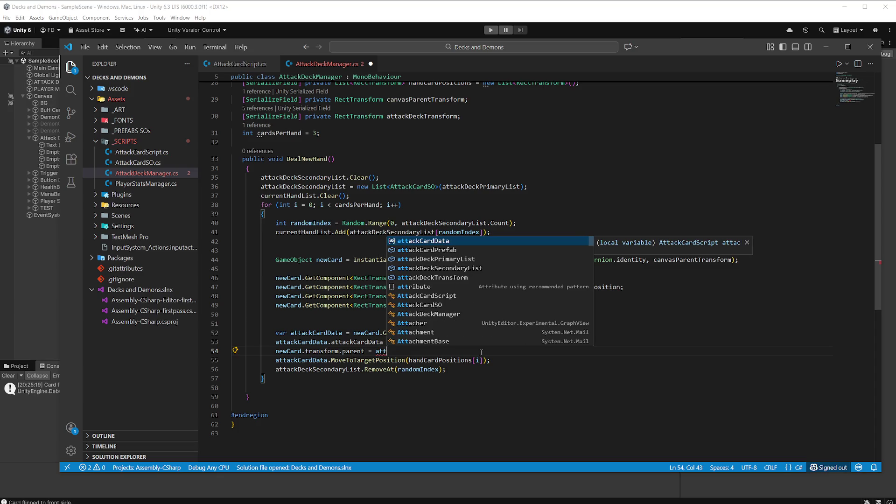
pyautogui.press('Down')
pyautogui.press('Down')
pyautogui.press('Down')
pyautogui.press('Tab')
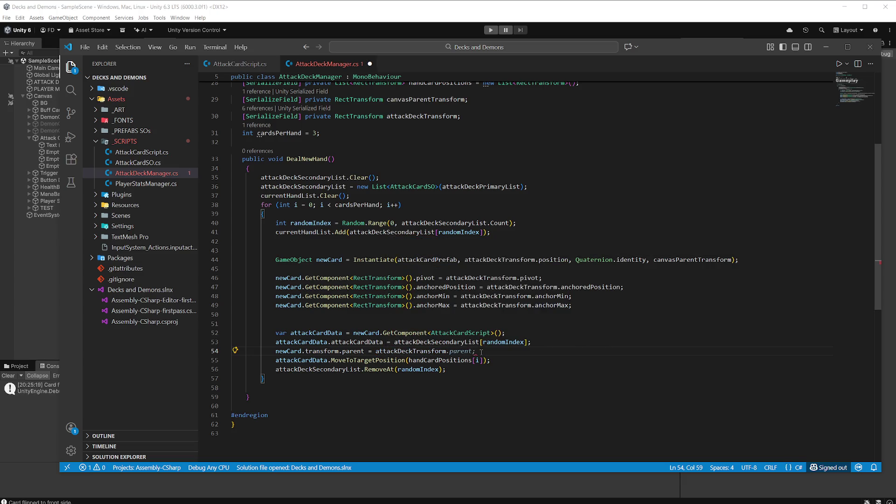
pyautogui.write(';')
pyautogui.hotkey('ctrl', 's')
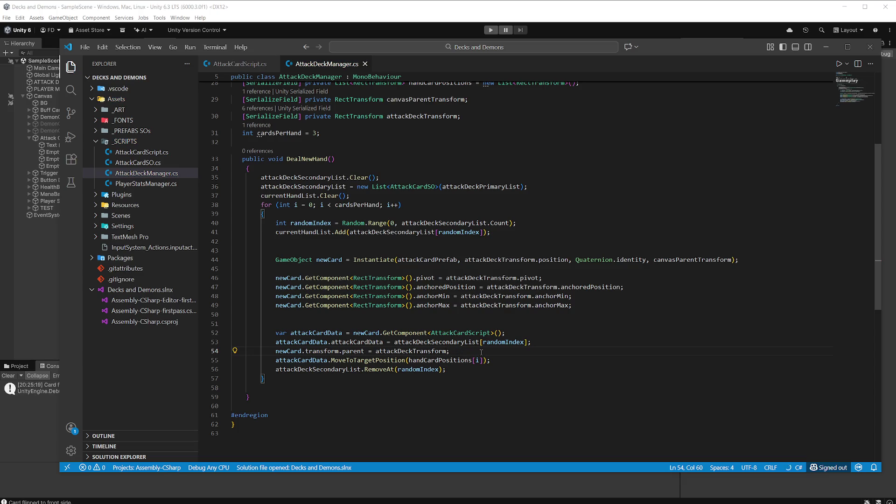
pyautogui.click(407, 8)
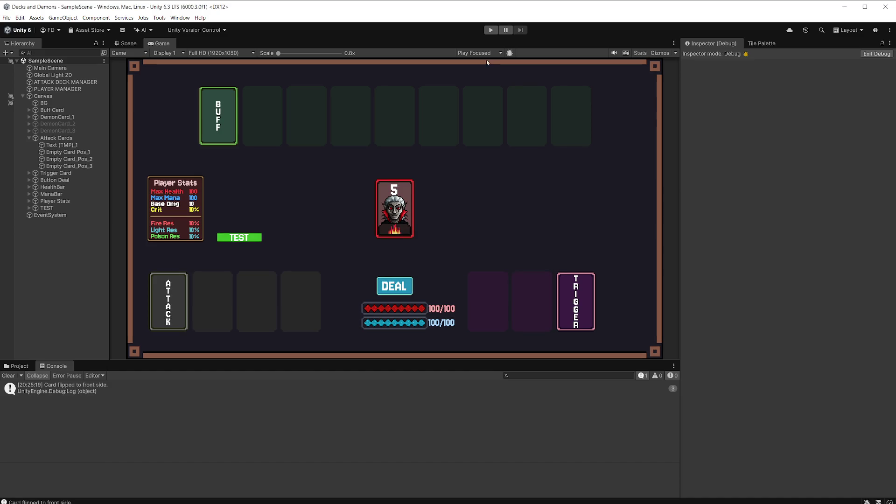
# Play-test a DEAL of attack cards, stop the game, and switch back to the code editor
pyautogui.click(491, 30)
pyautogui.click(401, 287)
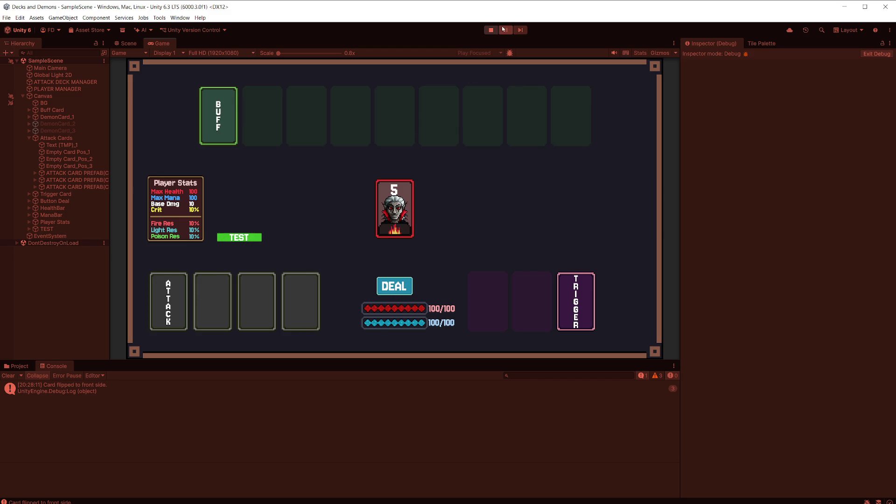
pyautogui.click(491, 30)
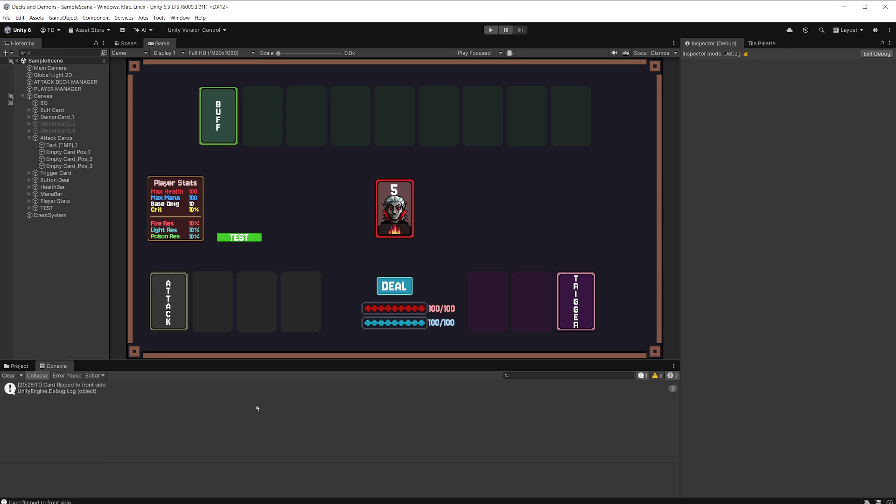
pyautogui.hotkey('alt', 'Tab')
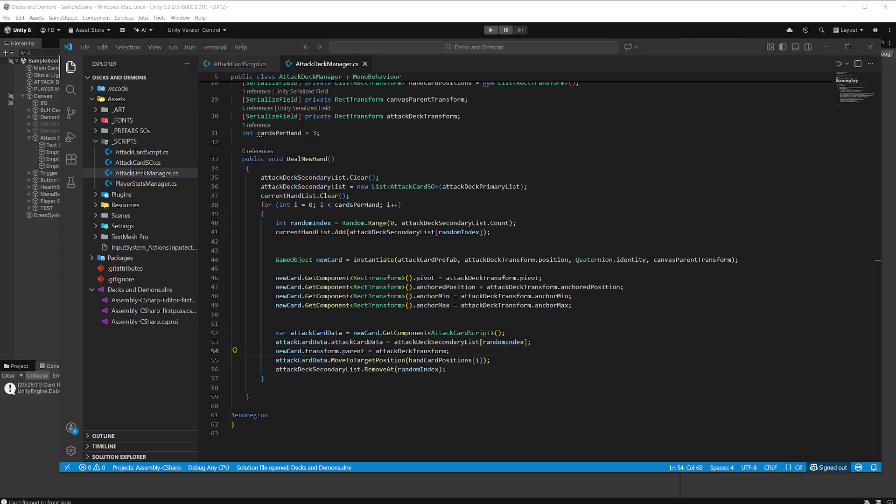
# Review the comment and Debug.Log lines in AttackCardScript.cs's FlipCardToFront, then show Unity's project folders
pyautogui.click(517, 353)
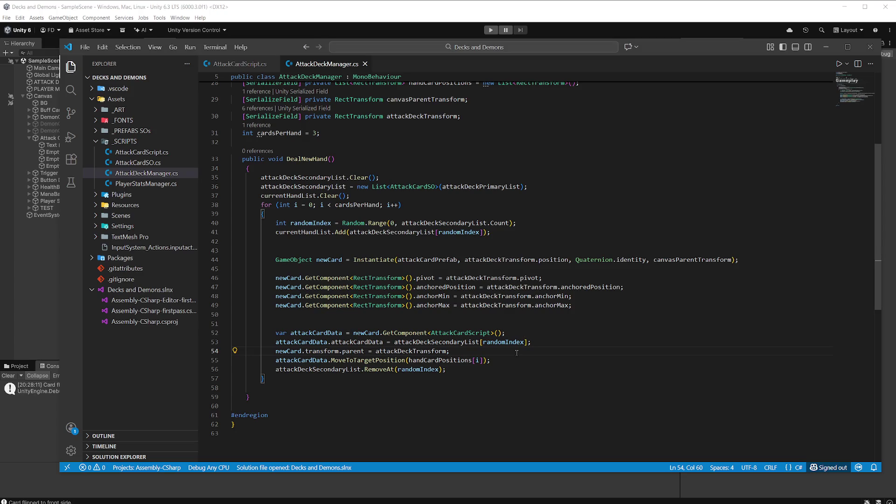
pyautogui.click(241, 66)
pyautogui.click(438, 348)
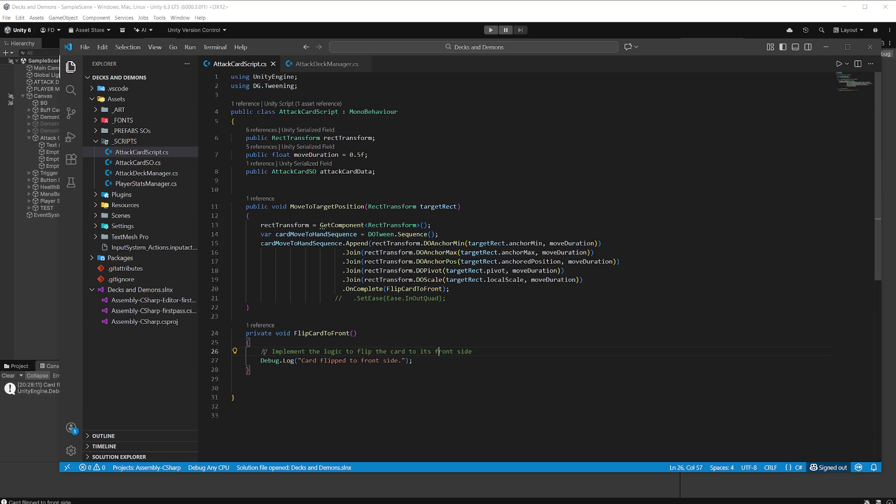
pyautogui.moveTo(261, 351); pyautogui.dragTo(445, 365)
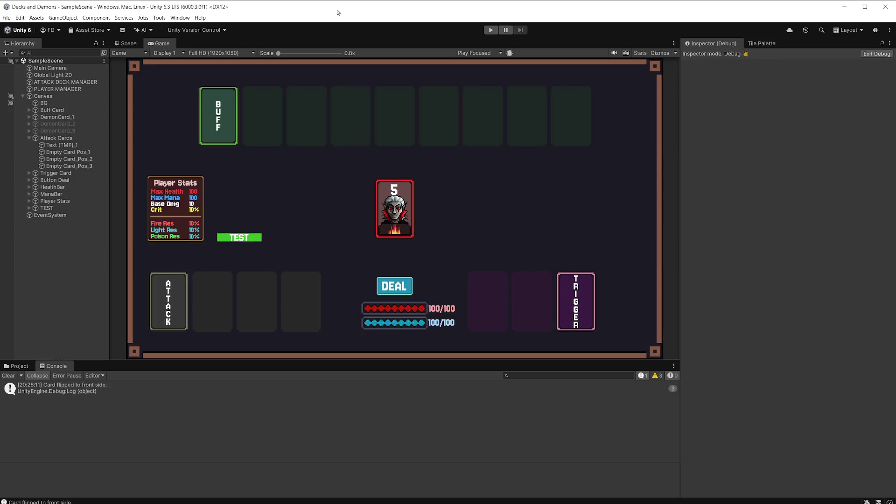
pyautogui.click(341, 30)
pyautogui.click(19, 366)
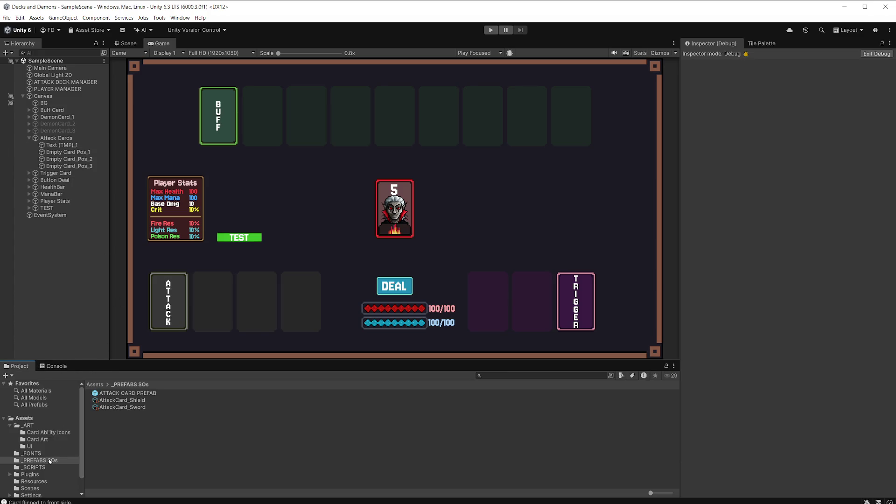
# Inspect ATTACK CARD PREFAB's components with debug mode off, then open its AttackCardScript
pyautogui.click(140, 393)
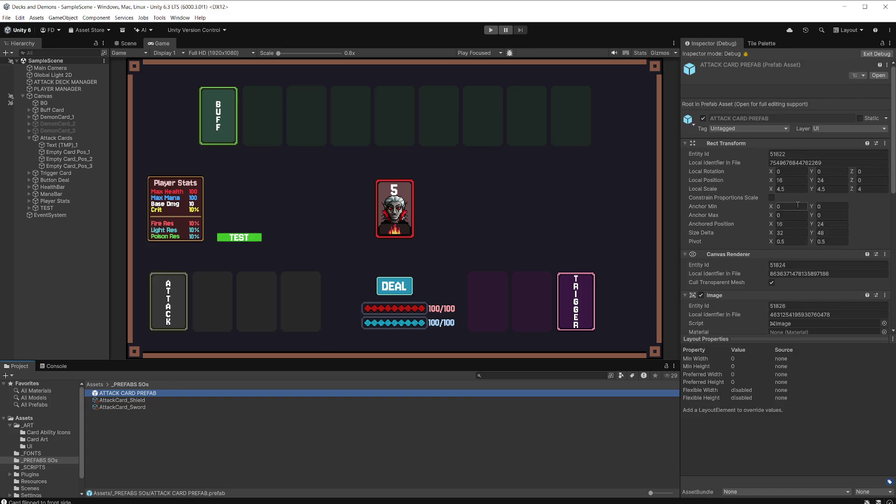
pyautogui.scroll(-3, 792, 214)
pyautogui.scroll(4, 792, 214)
pyautogui.click(873, 54)
pyautogui.scroll(-3, 852, 224)
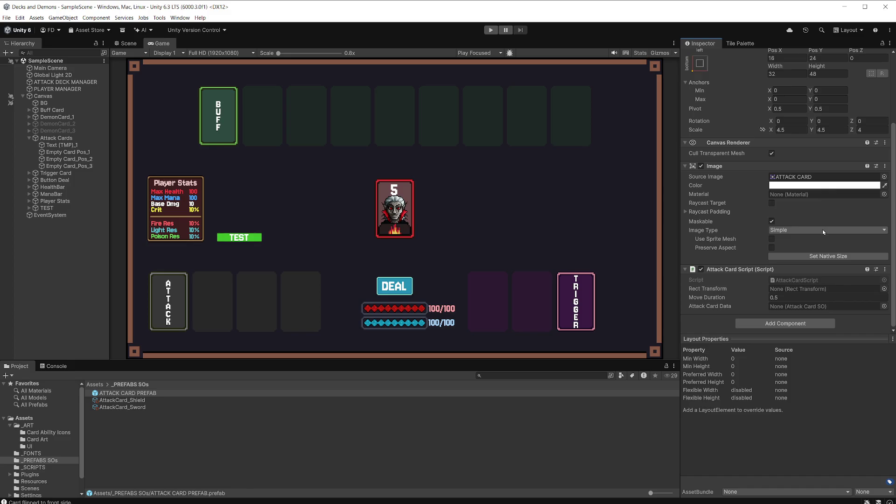
pyautogui.doubleClick(811, 281)
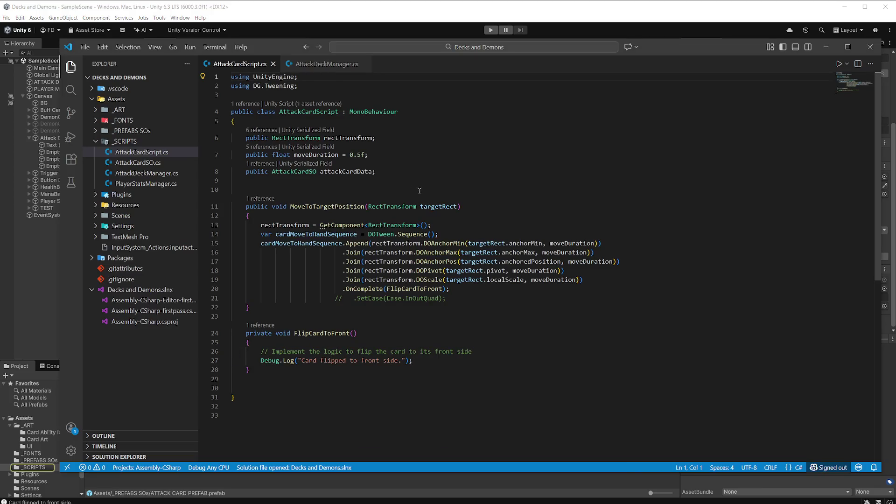
# Declare a public Image cardFrontImage field below attackCardData
pyautogui.click(389, 171)
pyautogui.press('Return')
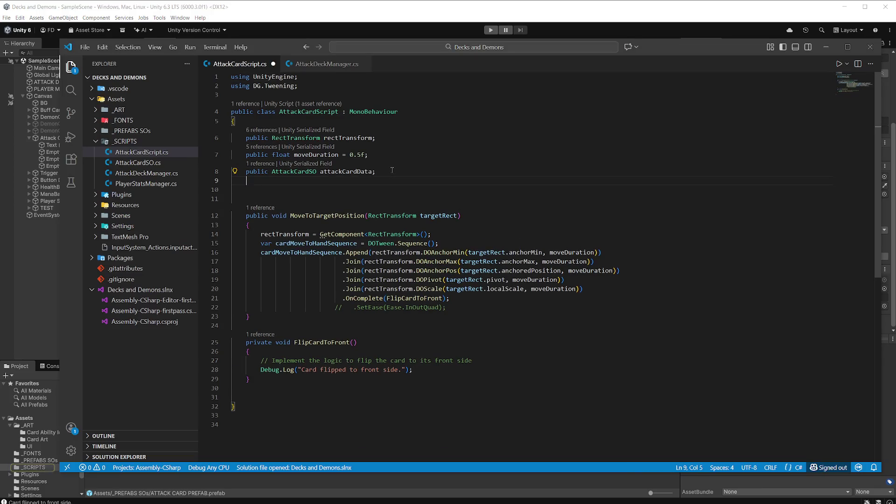
pyautogui.write('public')
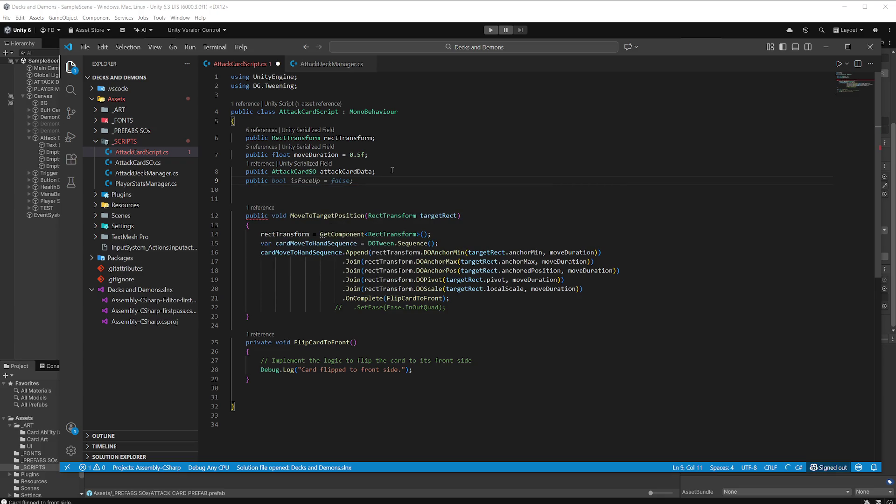
pyautogui.write(' Image')
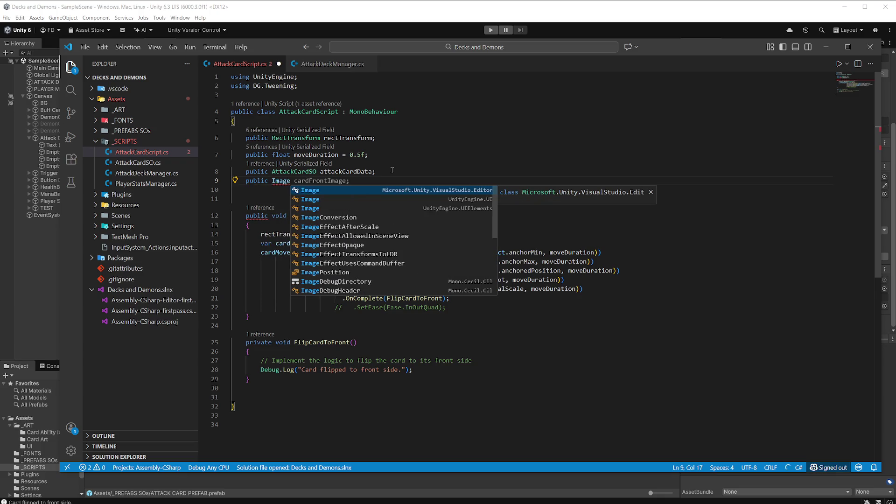
pyautogui.press('Tab')
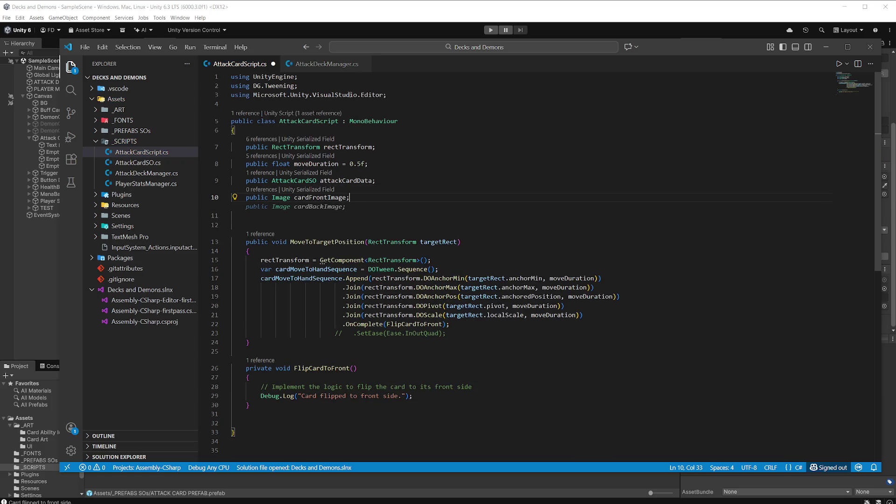
# Replace the wrong Microsoft.Unity.VisualStudio.Editor import with UnityEngine.UI, save, and switch to Unity
pyautogui.moveTo(407, 94)
pyautogui.mouseDown()
pyautogui.moveTo(203, 85)
pyautogui.moveTo(207, 94)
pyautogui.mouseUp()
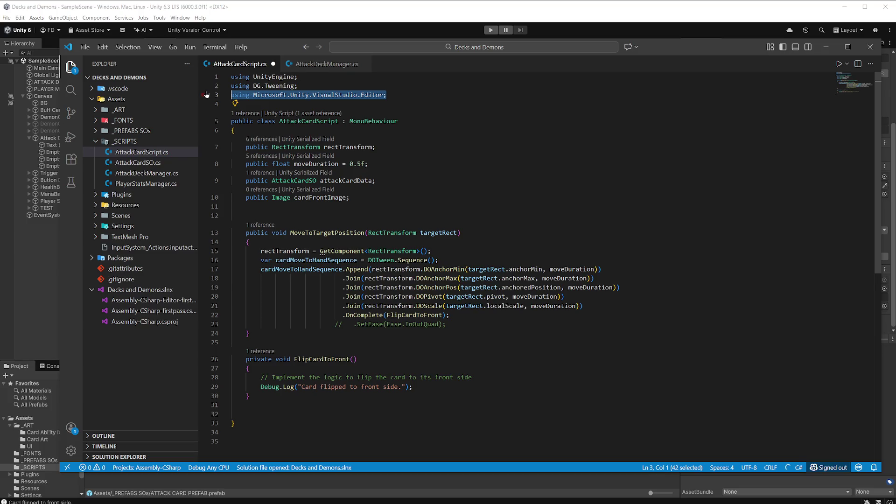
pyautogui.press('BackSpace')
pyautogui.press('Tab')
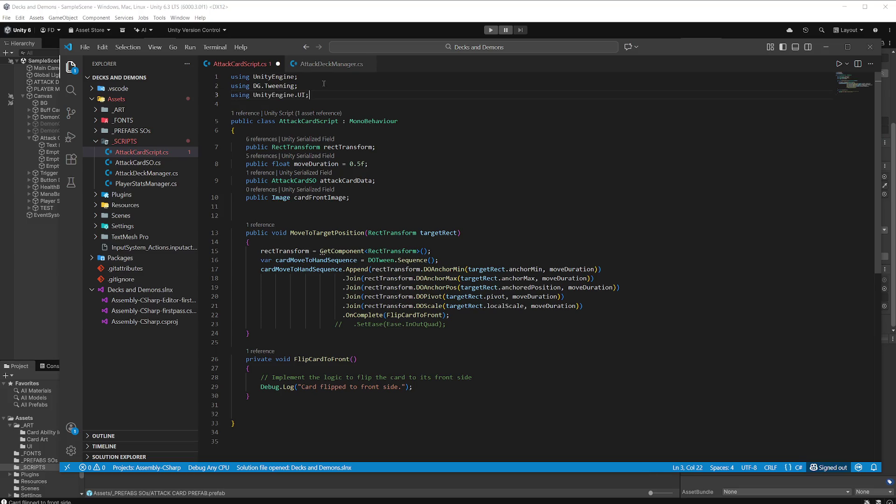
pyautogui.click(509, 163)
pyautogui.hotkey('ctrl', 's')
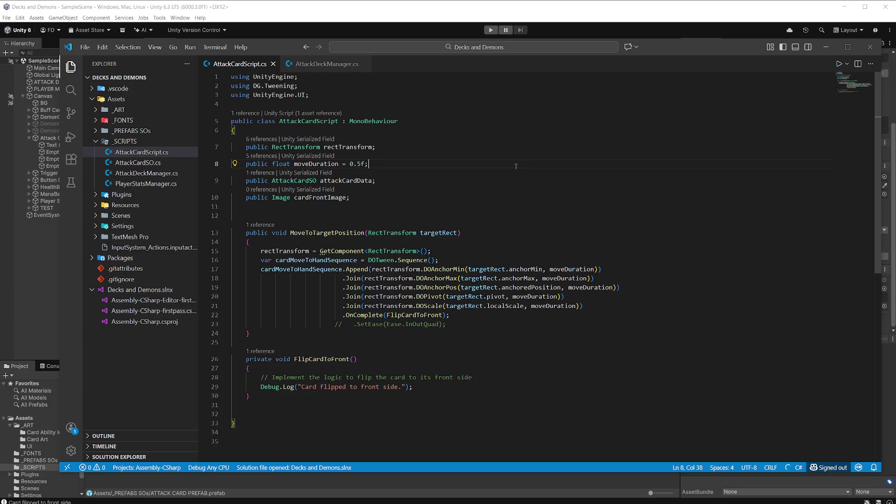
pyautogui.click(457, 188)
pyautogui.hotkey('alt', 'Tab')
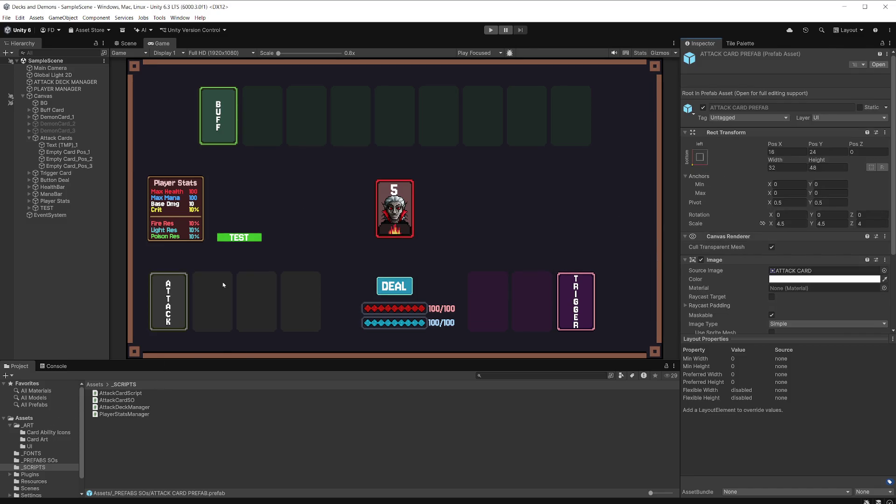
# In ATTACK CARD PREFAB, assign the Ability Icon image to Card Front Image and reopen the script
pyautogui.click(51, 461)
pyautogui.doubleClick(136, 396)
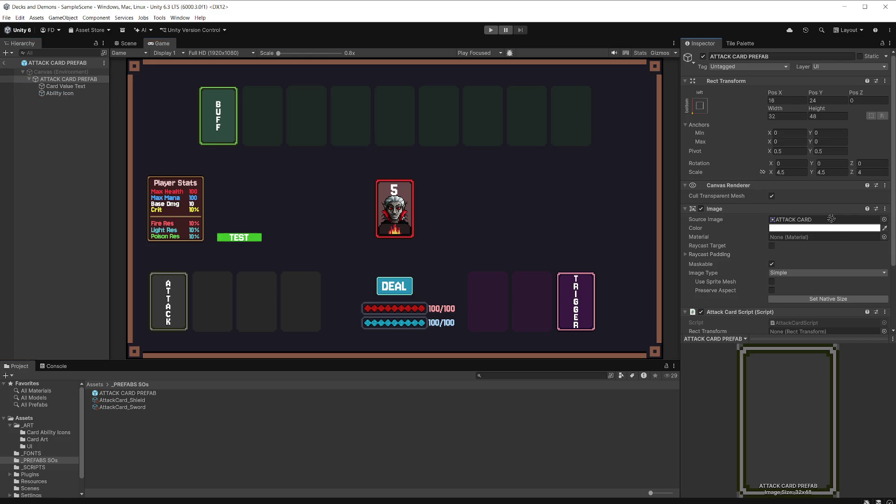
pyautogui.scroll(-3, 822, 304)
pyautogui.moveTo(825, 291)
pyautogui.mouseDown()
pyautogui.moveTo(820, 322)
pyautogui.moveTo(815, 283)
pyautogui.mouseUp()
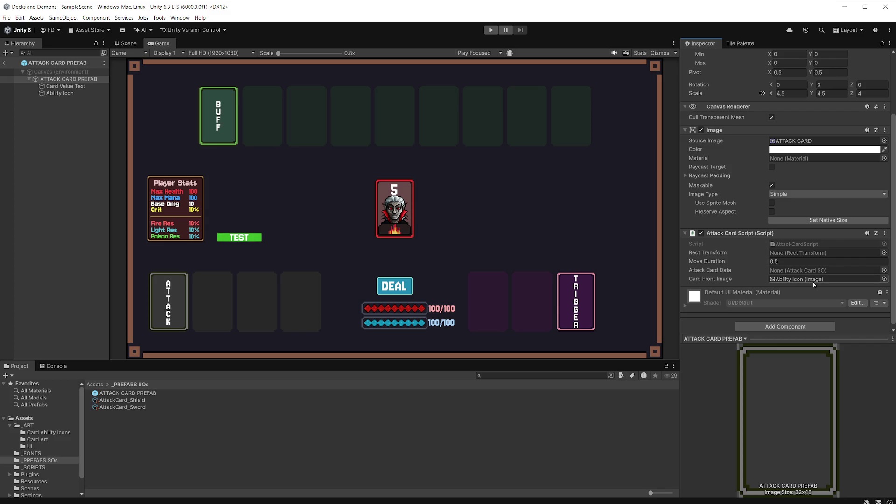
pyautogui.click(809, 244)
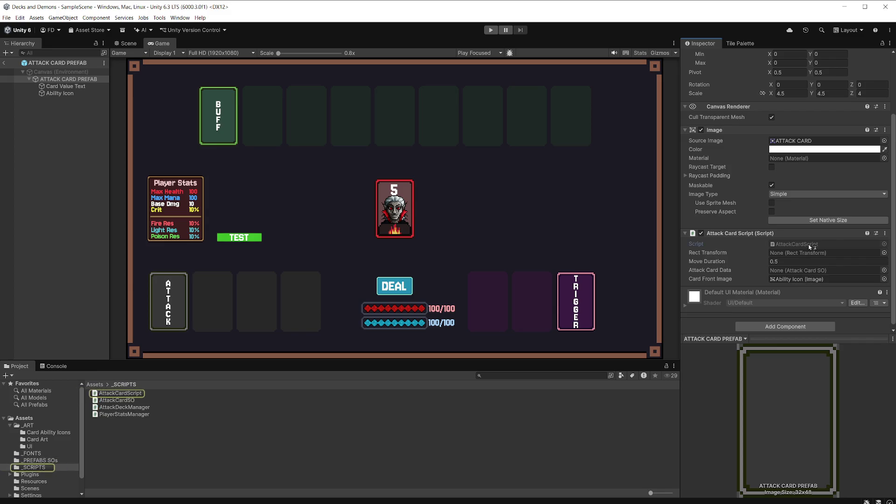
pyautogui.click(366, 200)
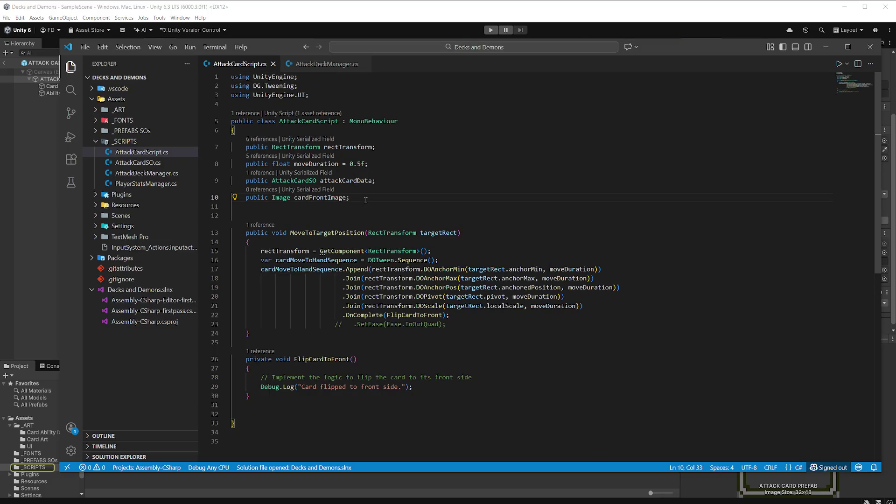
# Add 'public TextMeshProUGUI cardInfoText;' below cardFrontImage, save, and return to Unity
pyautogui.press('Return')
pyautogui.write('public ')
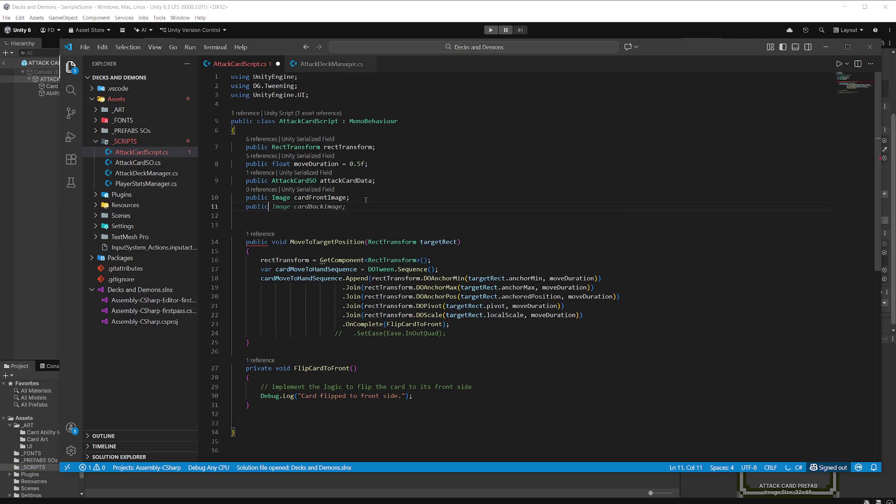
pyautogui.write('Ugu')
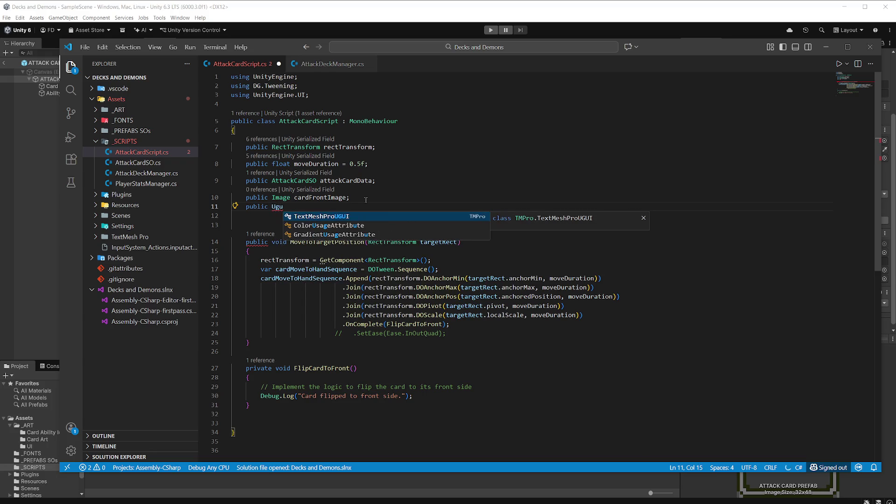
pyautogui.press('Return')
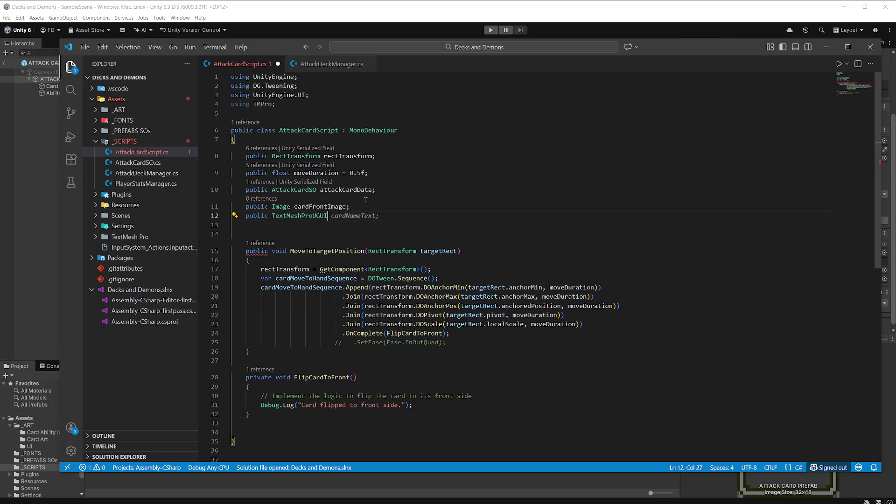
pyautogui.write(' car')
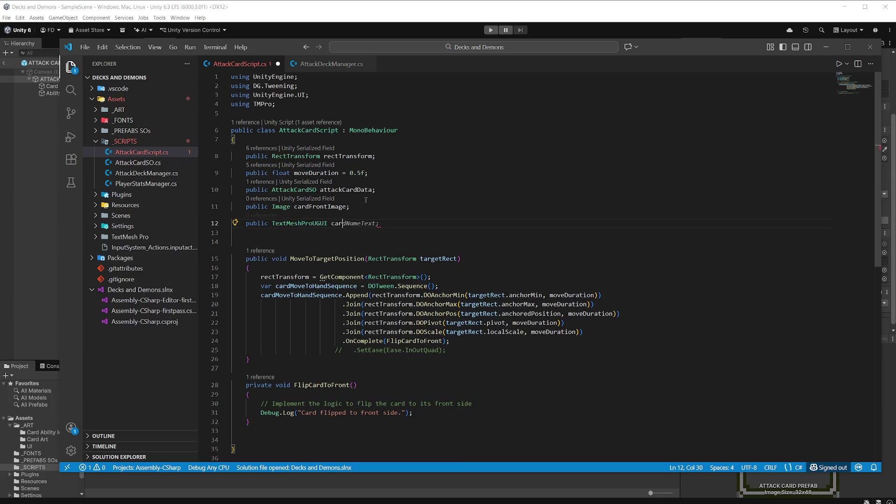
pyautogui.write('dInf')
pyautogui.write('o')
pyautogui.press('Tab')
pyautogui.hotkey('ctrl', 's')
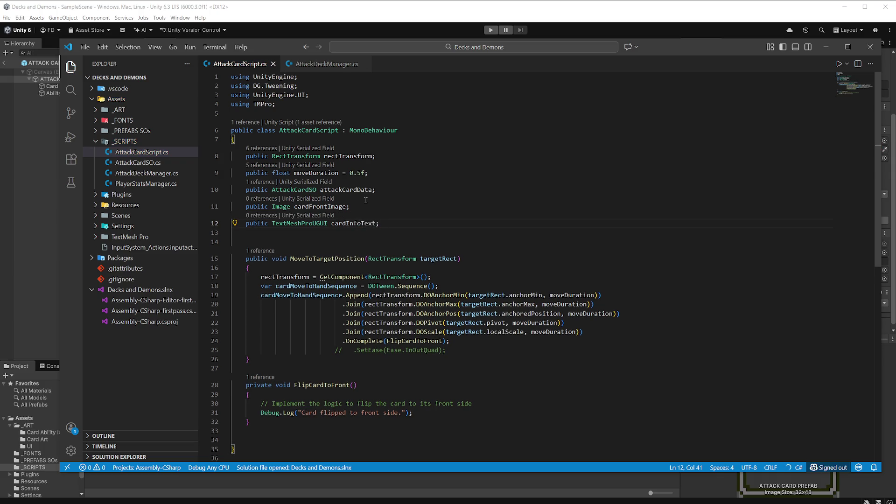
pyautogui.hotkey('alt', 'Tab')
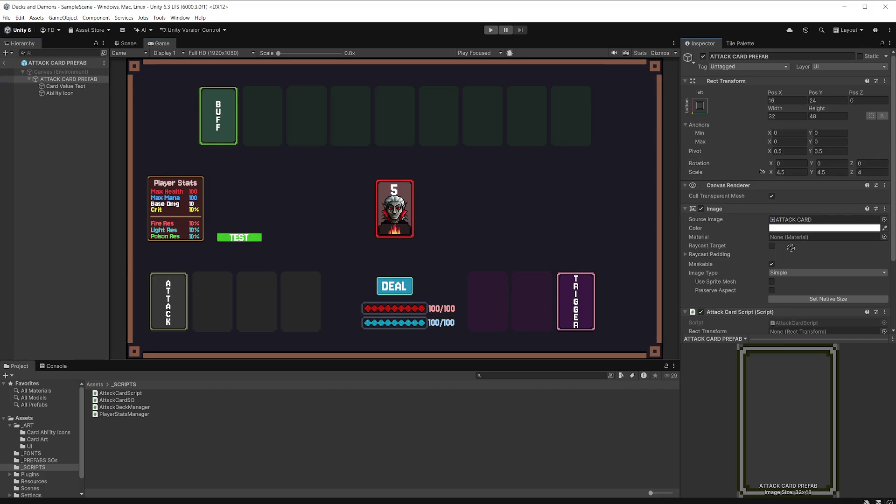
# Assign Card Value Text to Card Info Text, exit prefab mode, and reopen AttackCardScript from ATTACK CARD PREFAB
pyautogui.scroll(-5, 810, 310)
pyautogui.moveTo(819, 255); pyautogui.dragTo(822, 273)
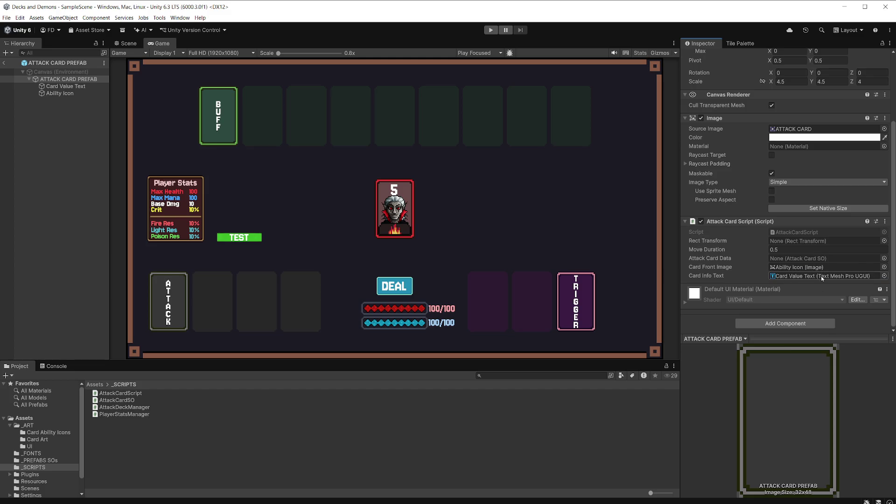
pyautogui.click(6, 64)
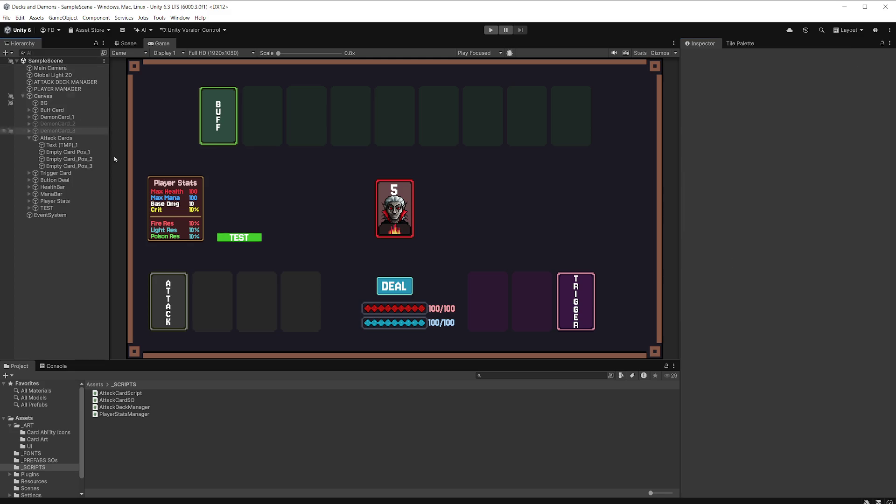
pyautogui.click(53, 461)
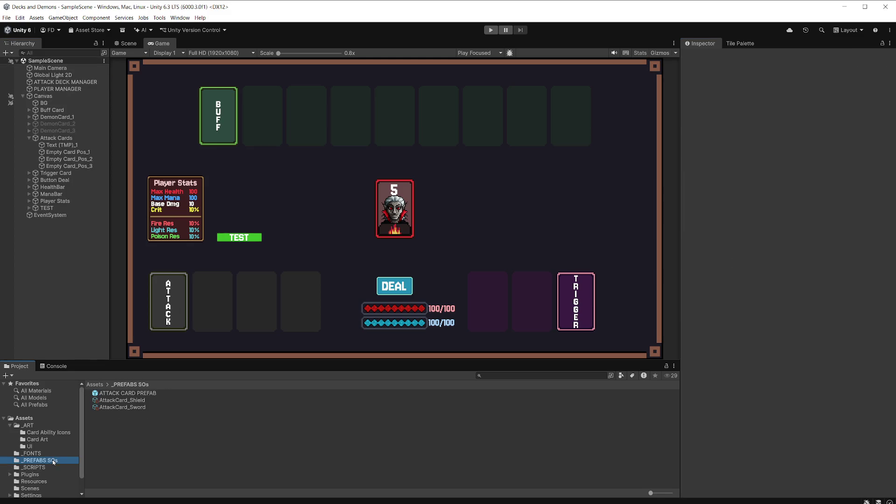
pyautogui.click(126, 394)
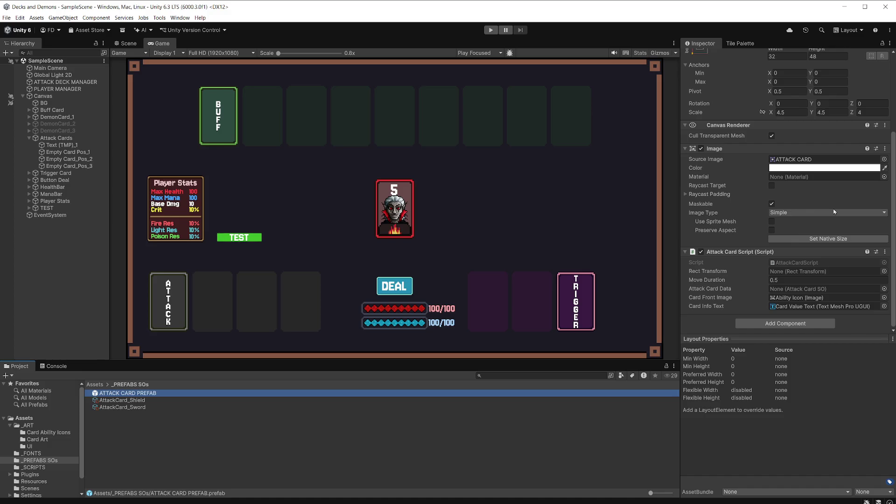
pyautogui.doubleClick(798, 262)
pyautogui.scroll(-2, 434, 327)
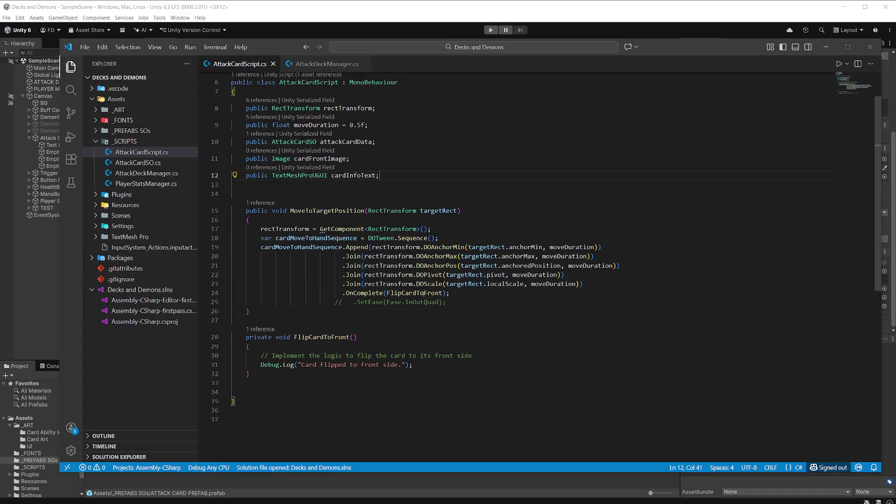
# Replace the FlipCardToFront placeholder with cardFrontImage.sprite = attackCardData.attackCardIconSprite;
pyautogui.click(434, 362)
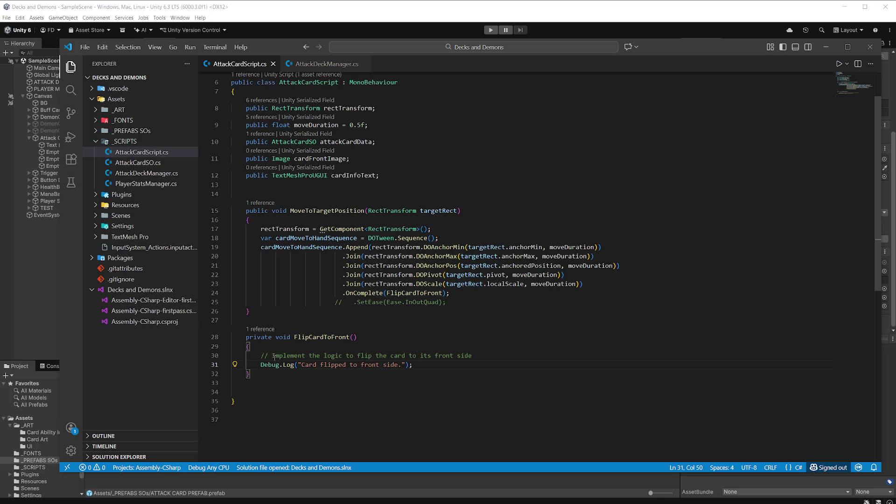
pyautogui.moveTo(262, 357); pyautogui.dragTo(456, 368)
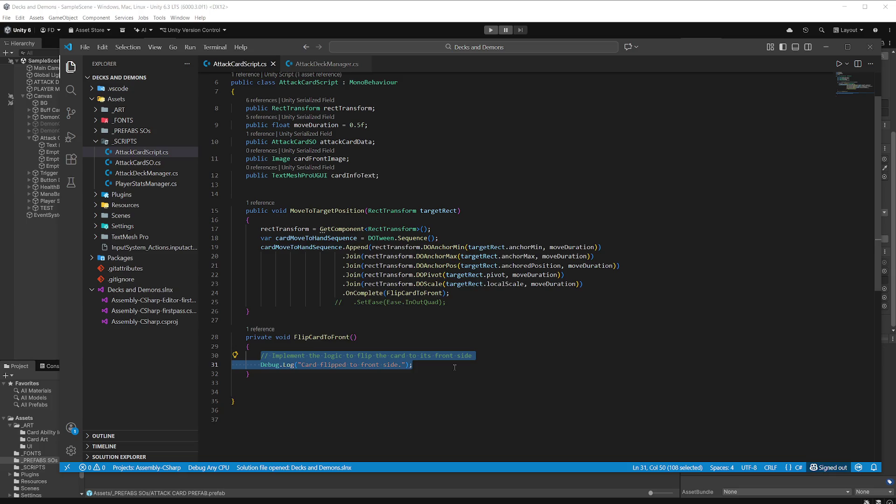
pyautogui.write('car')
pyautogui.press('Tab')
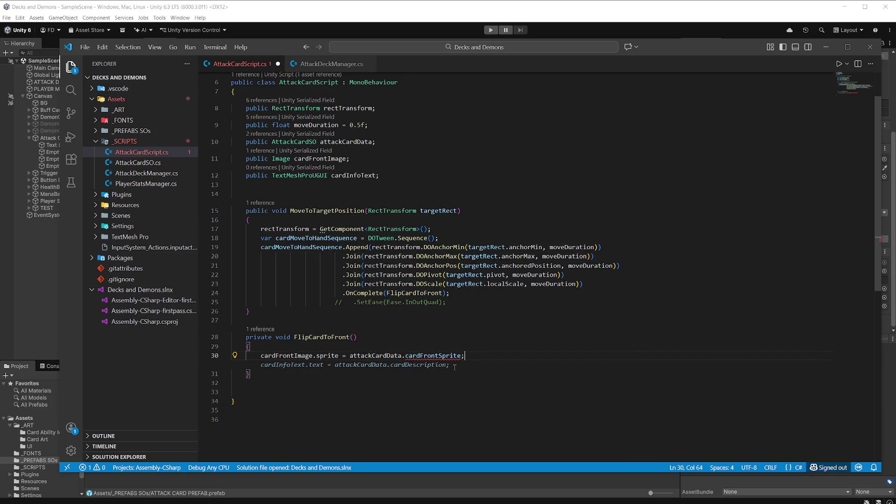
pyautogui.press('BackSpace')
pyautogui.press('BackSpace')
pyautogui.press('BackSpace')
pyautogui.press('BackSpace')
pyautogui.press('BackSpace')
pyautogui.press('BackSpace')
pyautogui.hotkey('ctrl', 'space')
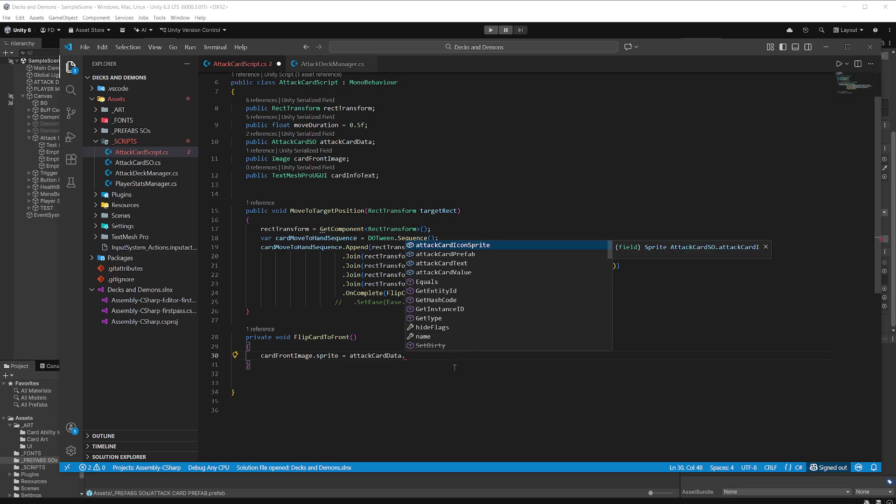
pyautogui.press('Return')
pyautogui.write(';')
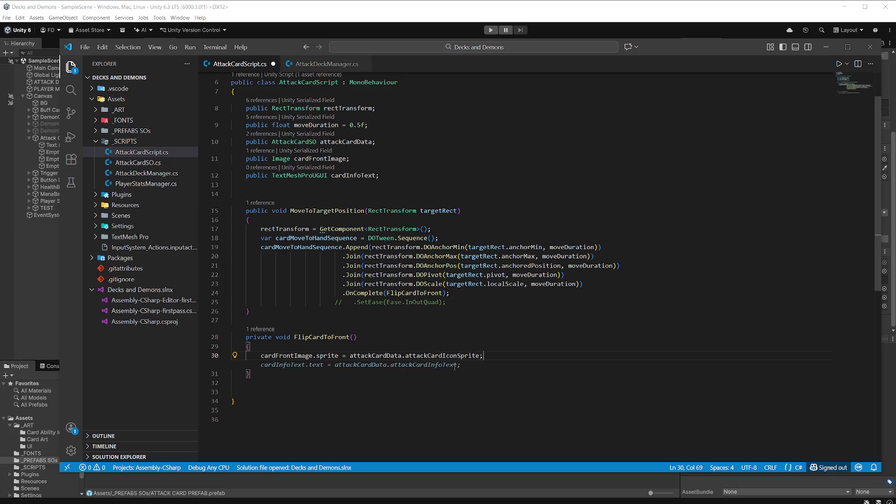
# Add a cardInfoText.text assignment from attackCardData below the sprite line
pyautogui.press('Tab')
pyautogui.press('Left')
pyautogui.press('BackSpace')
pyautogui.press('BackSpace')
pyautogui.press('BackSpace')
pyautogui.press('End')
pyautogui.press('BackSpace')
pyautogui.press('BackSpace')
pyautogui.press('BackSpace')
pyautogui.press('BackSpace')
pyautogui.press('Tab')
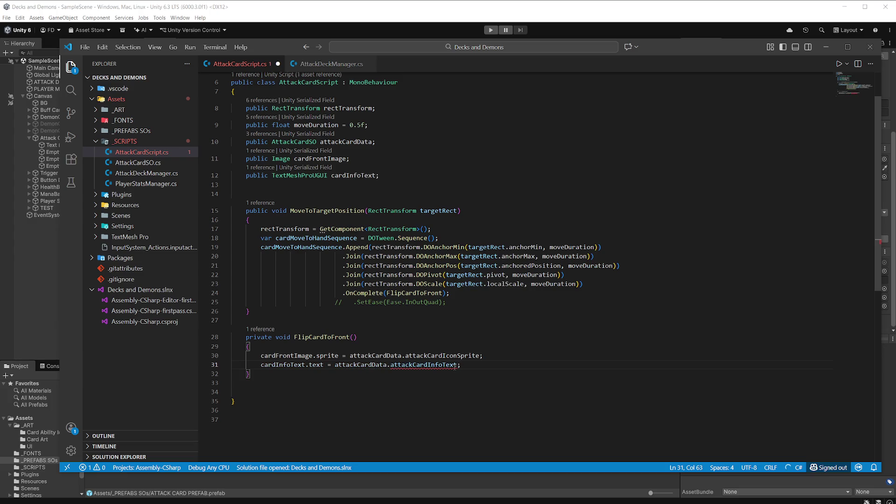
pyautogui.press('Up')
pyautogui.press('Up')
pyautogui.press('Up')
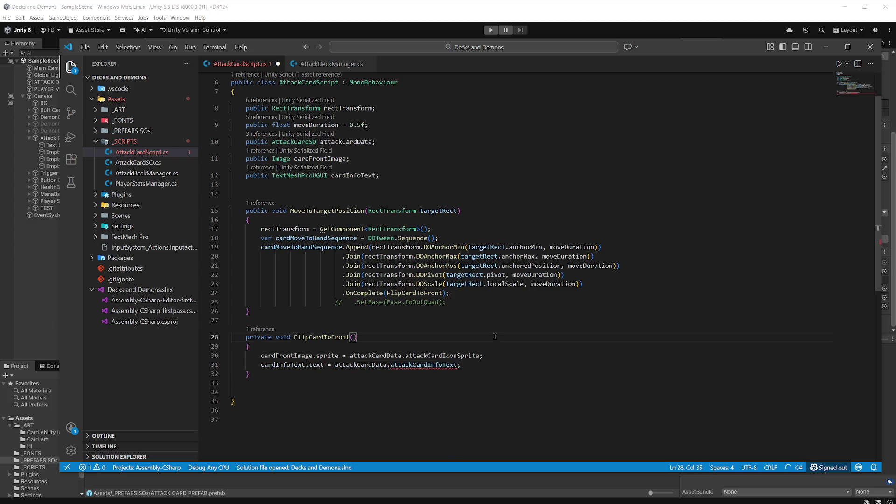
# Correct the text source to attackCardData.attackCardText, save, and open AttackCardSO.cs to check field names
pyautogui.moveTo(422, 366)
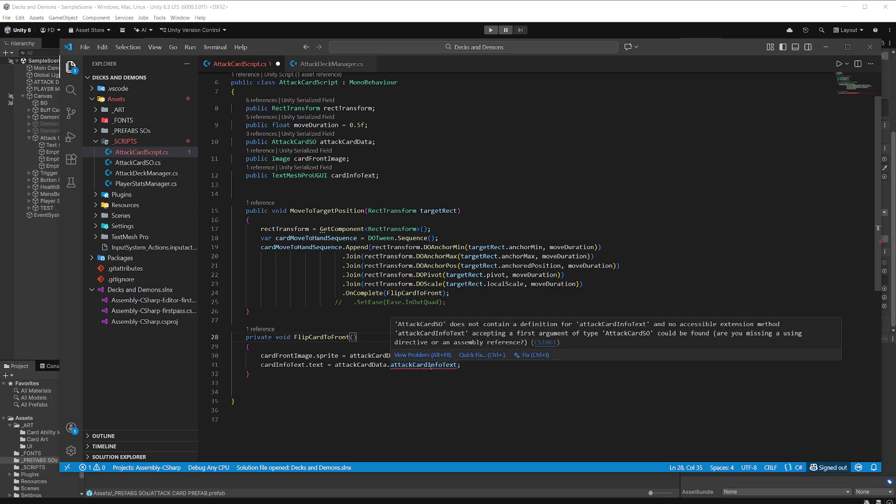
pyautogui.moveTo(461, 365); pyautogui.dragTo(388, 364)
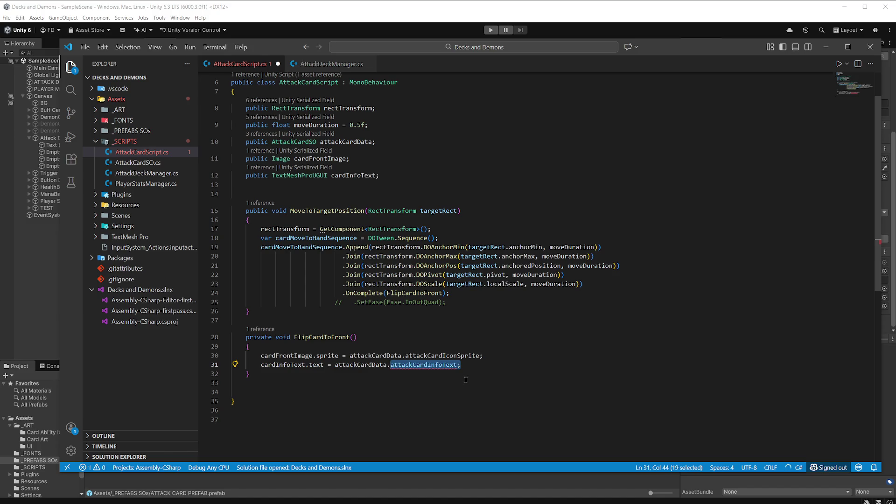
pyautogui.press('BackSpace')
pyautogui.write('.')
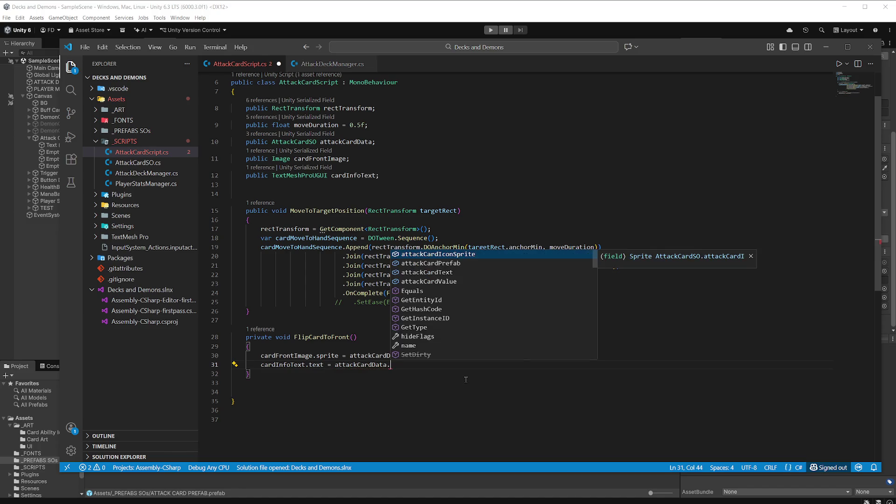
pyautogui.click(452, 273)
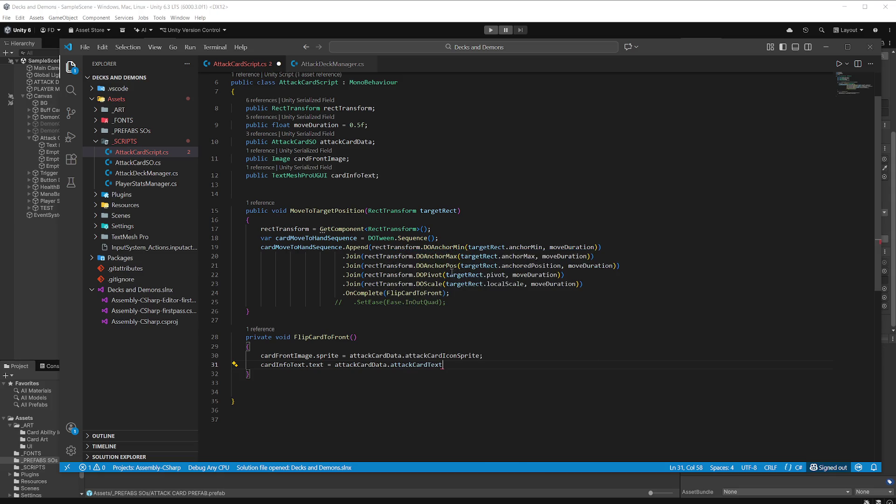
pyautogui.write(';')
pyautogui.hotkey('ctrl', 's')
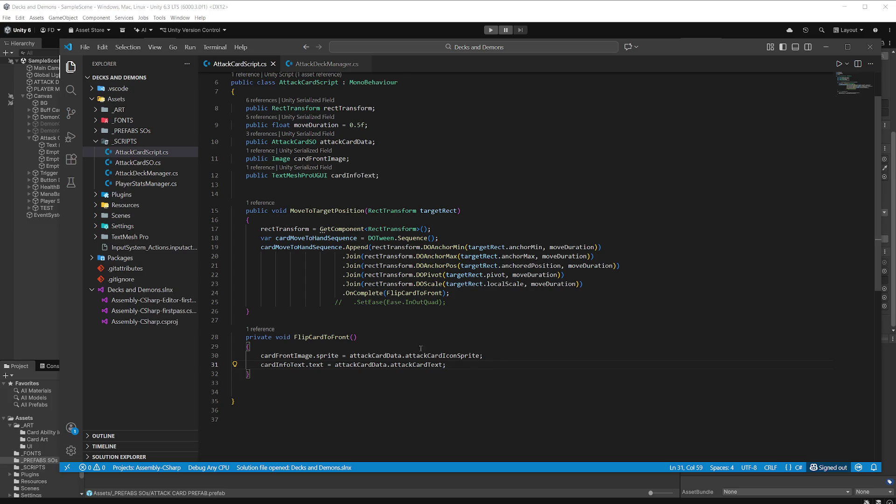
pyautogui.click(154, 164)
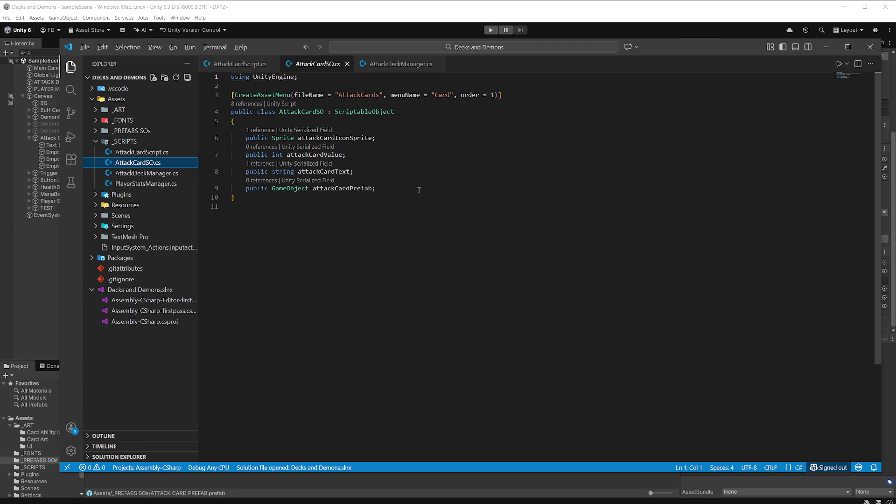
# Let Unity recompile, then return to AttackCardScript.cs in the code editor
pyautogui.hotkey('alt', 'Tab')
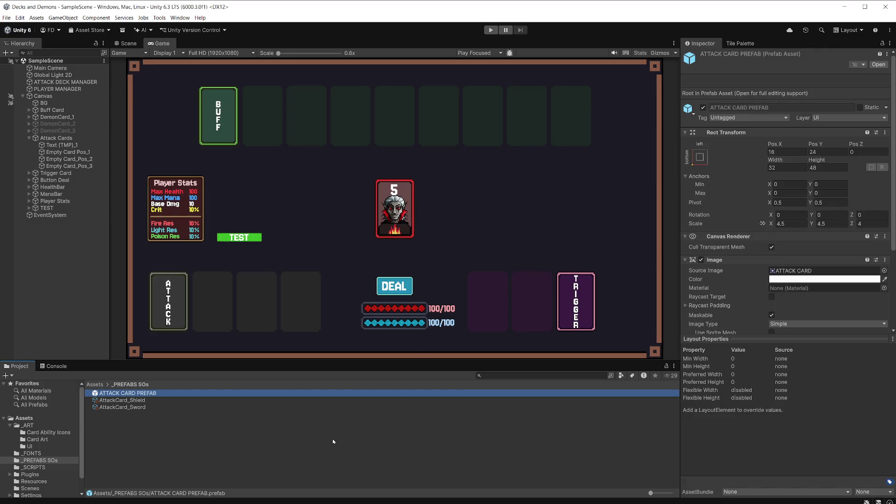
pyautogui.hotkey('alt', 'Tab')
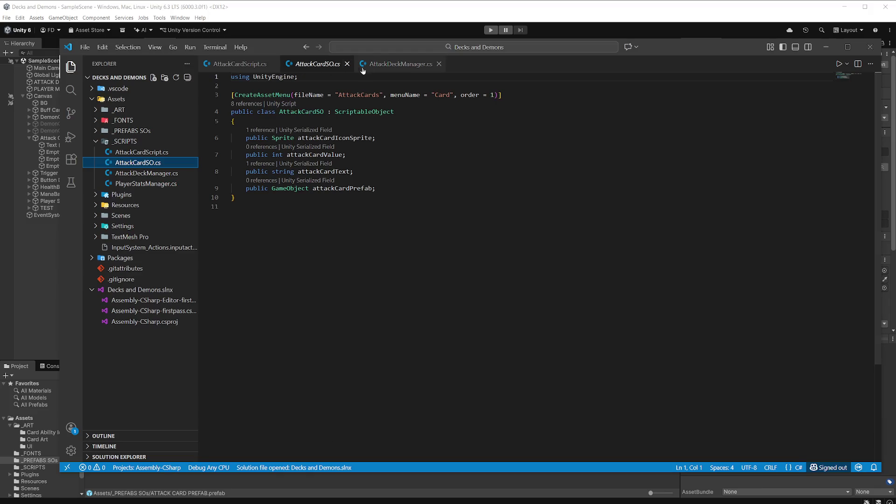
pyautogui.click(362, 65)
pyautogui.click(254, 65)
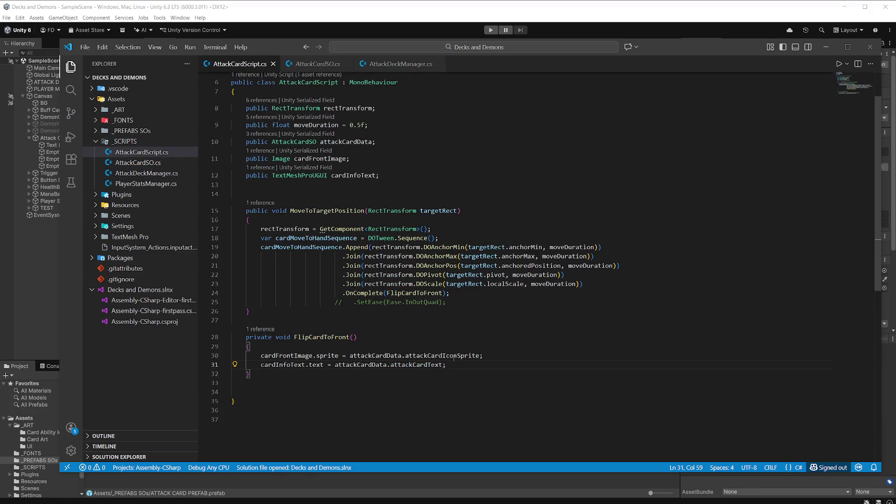
# On line 31, replace attackCardText with attackCardData.attackCardValue.ToString()
pyautogui.moveTo(314, 366)
pyautogui.doubleClick(406, 365)
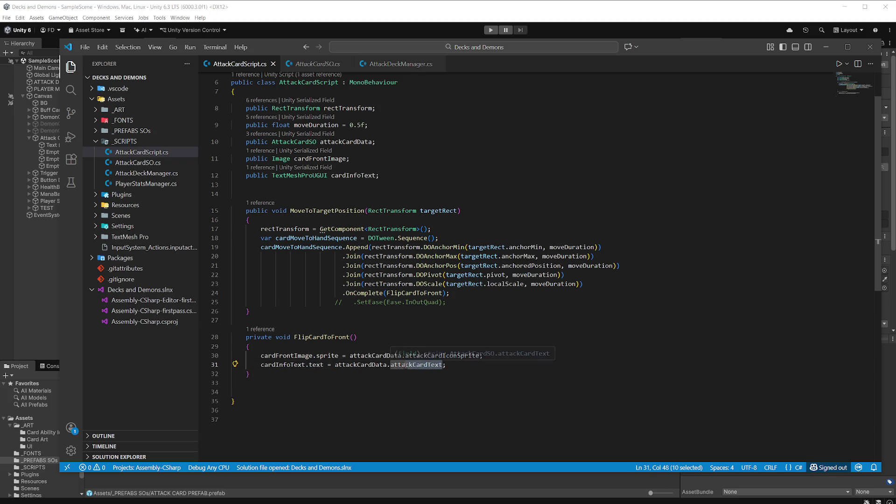
pyautogui.press('BackSpace')
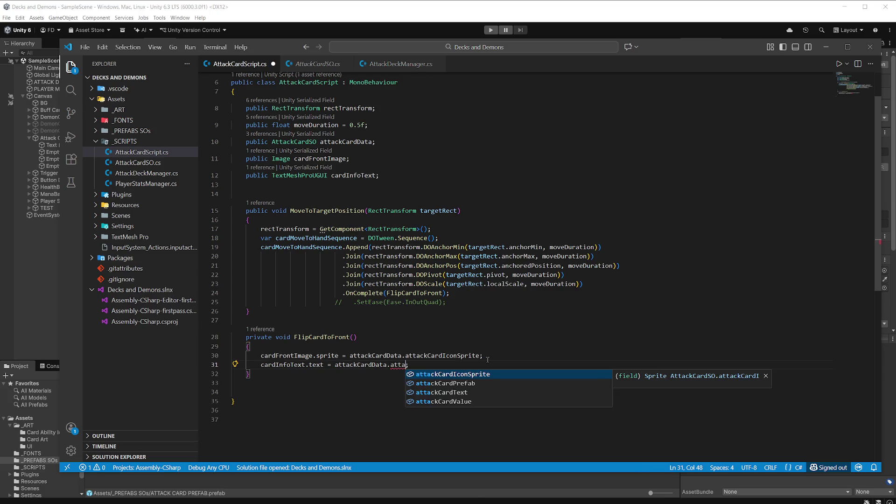
pyautogui.press('BackSpace')
pyautogui.press('BackSpace')
pyautogui.press('BackSpace')
pyautogui.press('BackSpace')
pyautogui.write('.')
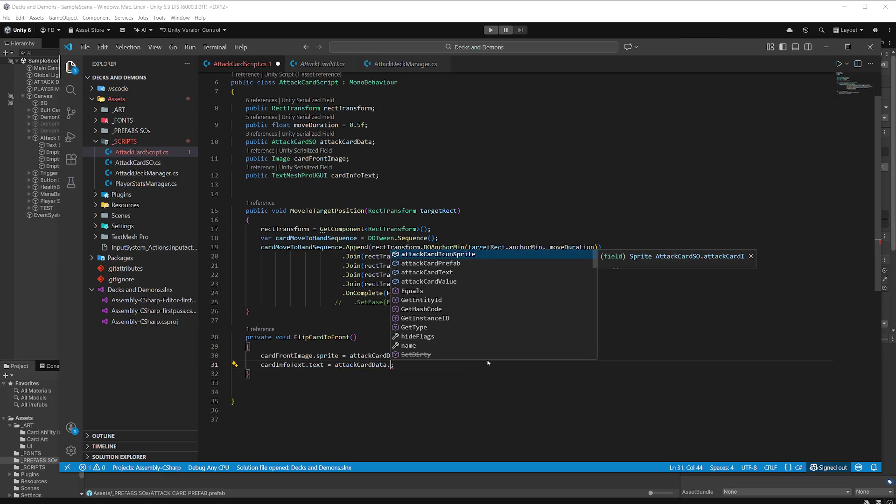
pyautogui.press('Down')
pyautogui.press('Down')
pyautogui.press('Down')
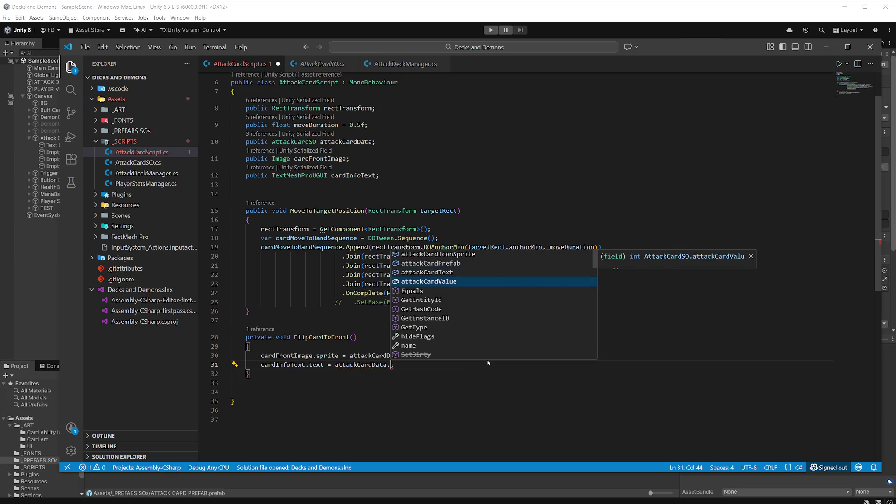
pyautogui.press('Tab')
pyautogui.press('Right')
pyautogui.write(';')
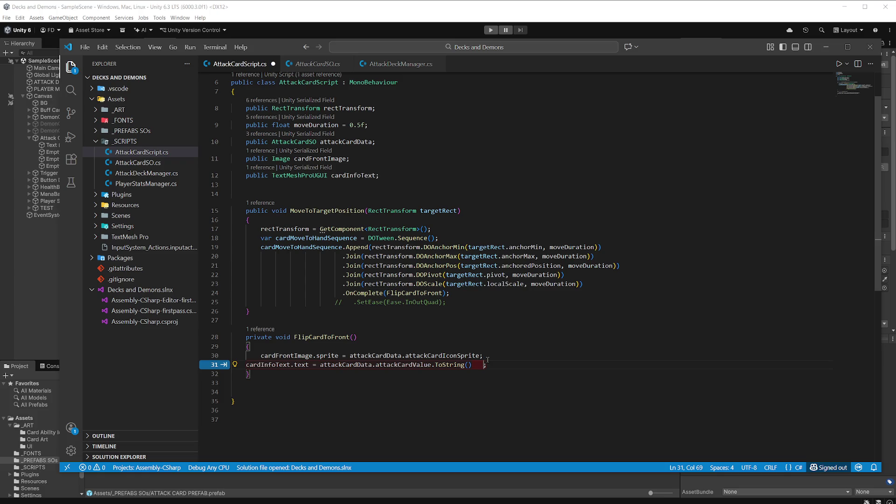
pyautogui.press('Tab')
# Indent line 31 to match the block, save the script, and switch back to Unity
pyautogui.click(246, 365)
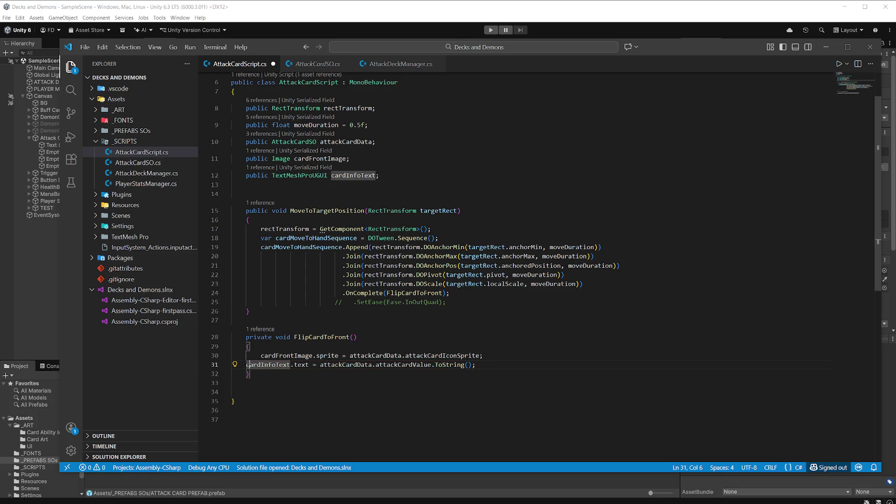
pyautogui.press('Tab')
pyautogui.click(486, 342)
pyautogui.hotkey('ctrl', 's')
pyautogui.click(425, 16)
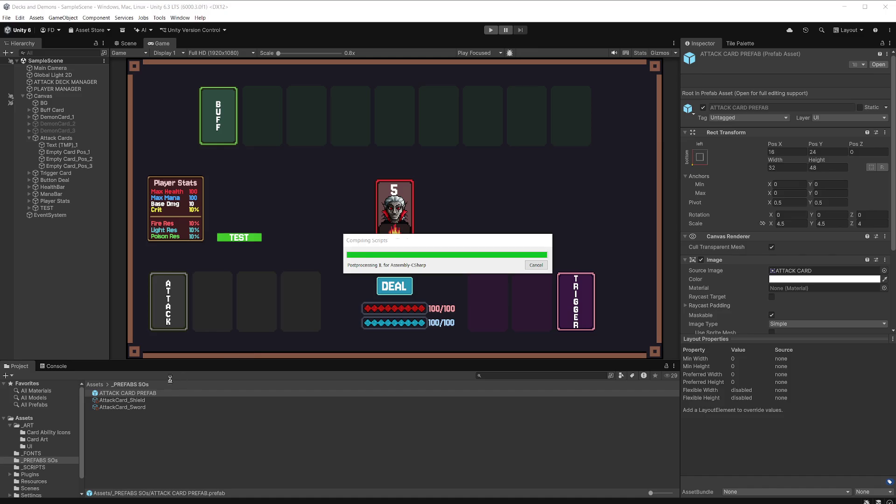
pyautogui.doubleClick(140, 393)
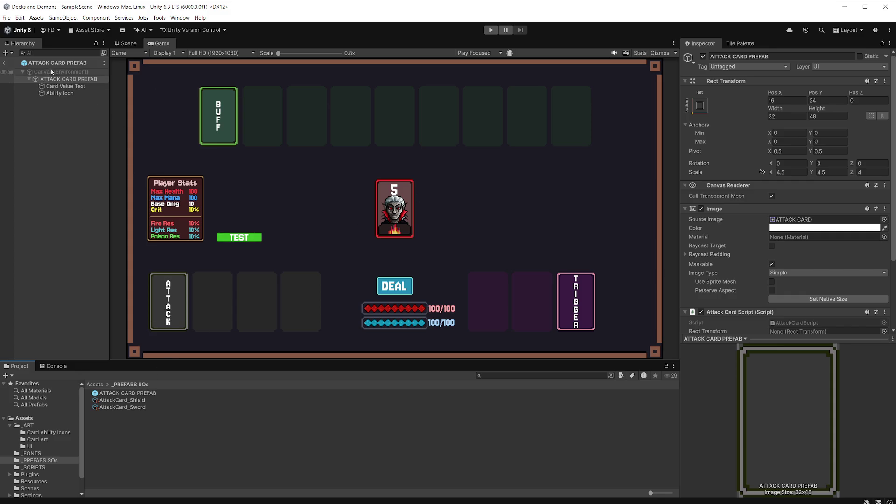
pyautogui.click(4, 63)
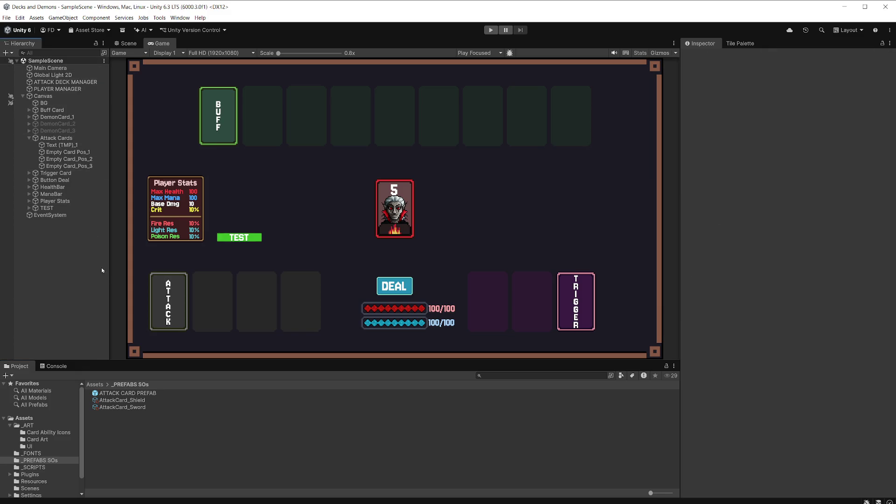
pyautogui.moveTo(133, 394); pyautogui.dragTo(99, 141)
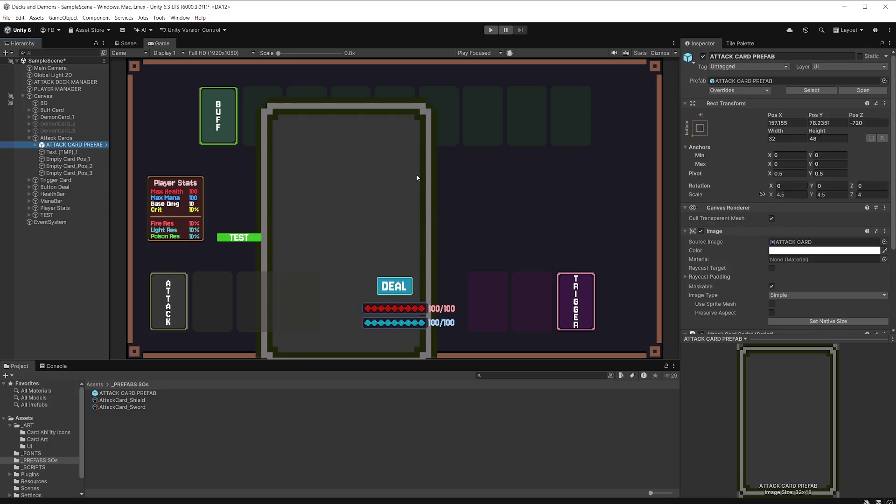
pyautogui.click(35, 144)
pyautogui.click(80, 153)
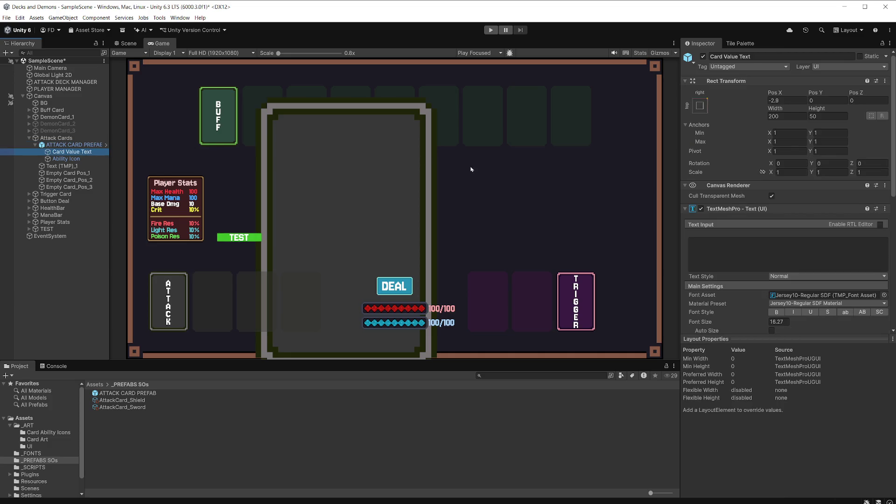
pyautogui.click(704, 245)
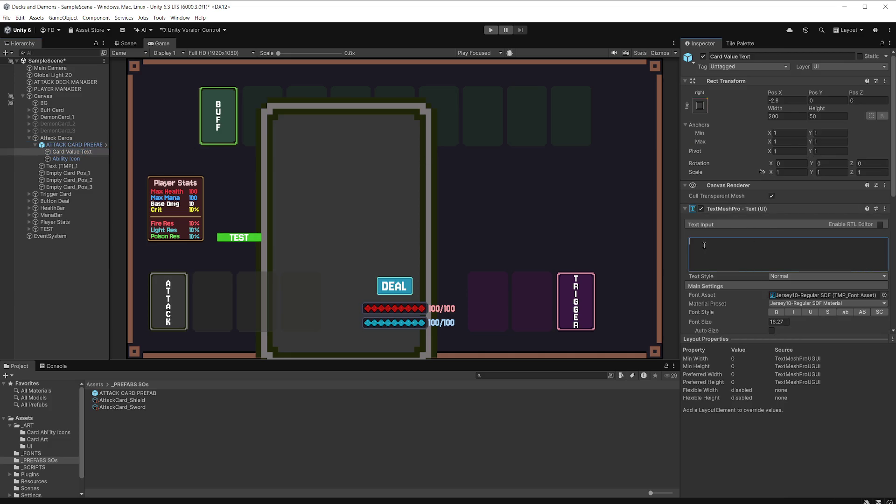
pyautogui.write('asd')
pyautogui.press('BackSpace')
pyautogui.press('BackSpace')
pyautogui.press('BackSpace')
pyautogui.click(86, 145)
pyautogui.rightClick(84, 145)
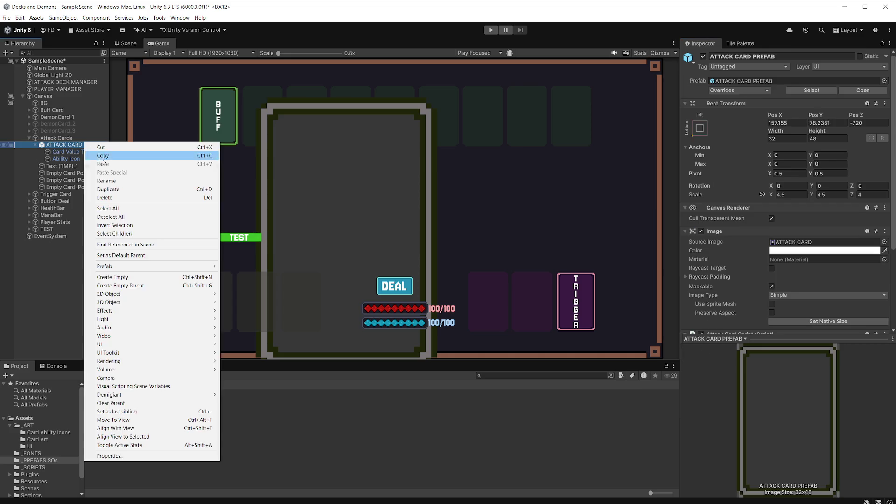
pyautogui.click(122, 197)
pyautogui.hotkey('ctrl', 's')
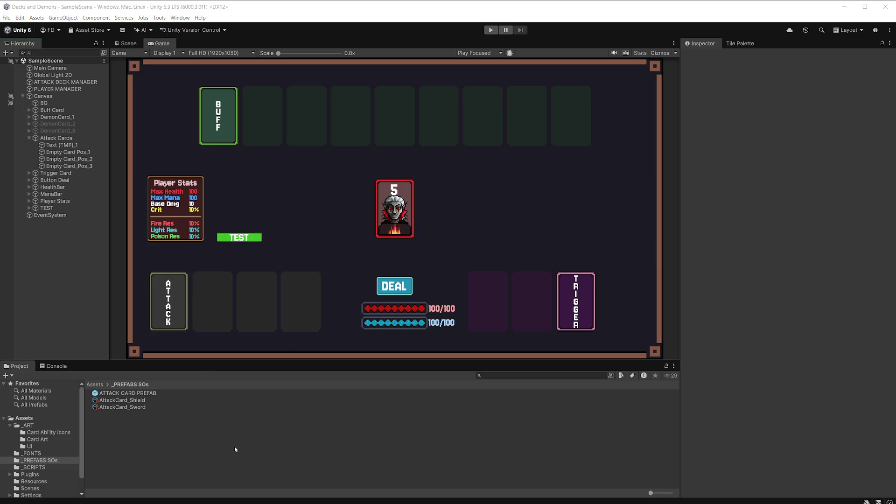
pyautogui.hotkey('alt', 'Tab')
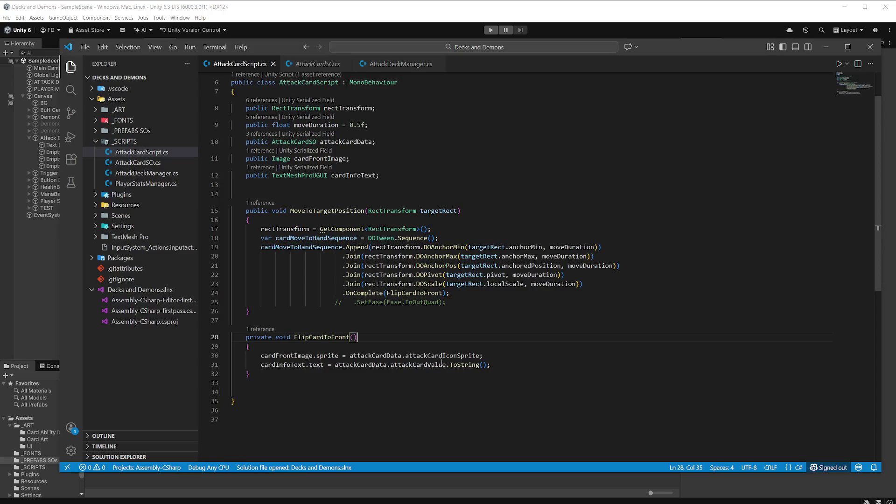
# Play-test the board and deal three attack cards, which show 5, 10 and 10 without icons
pyautogui.click(510, 328)
pyautogui.hotkey('alt', 'Tab')
pyautogui.hotkey('ctrl', 'p')
pyautogui.click(395, 286)
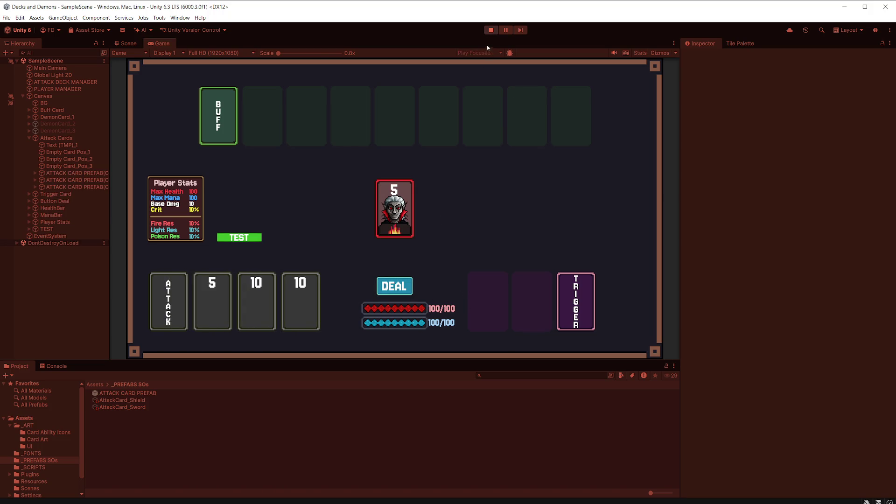
# Inspect the dealt card's Ability Icon, stop play, and return to AttackCardScript.cs line 30
pyautogui.click(36, 174)
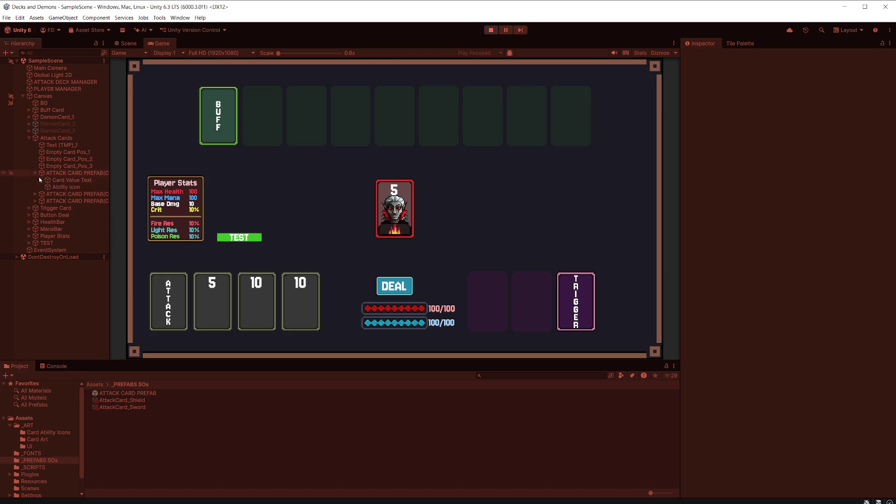
pyautogui.click(74, 188)
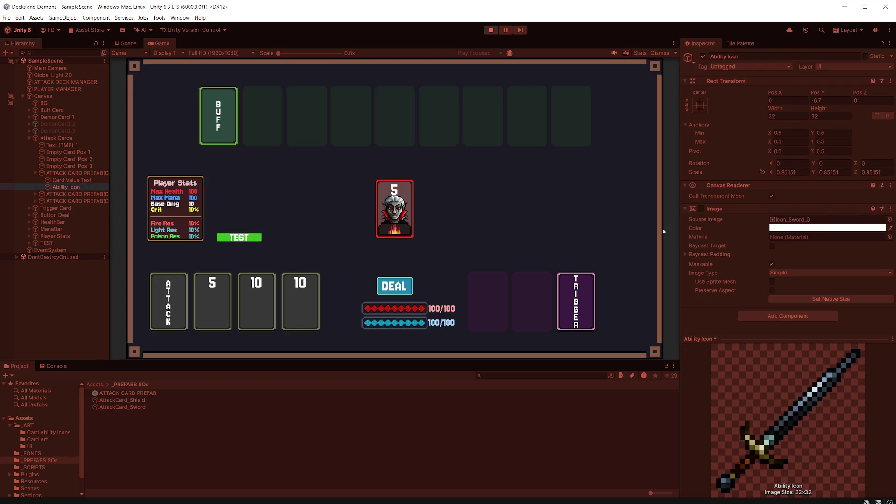
pyautogui.click(490, 29)
pyautogui.hotkey('alt', 'Tab')
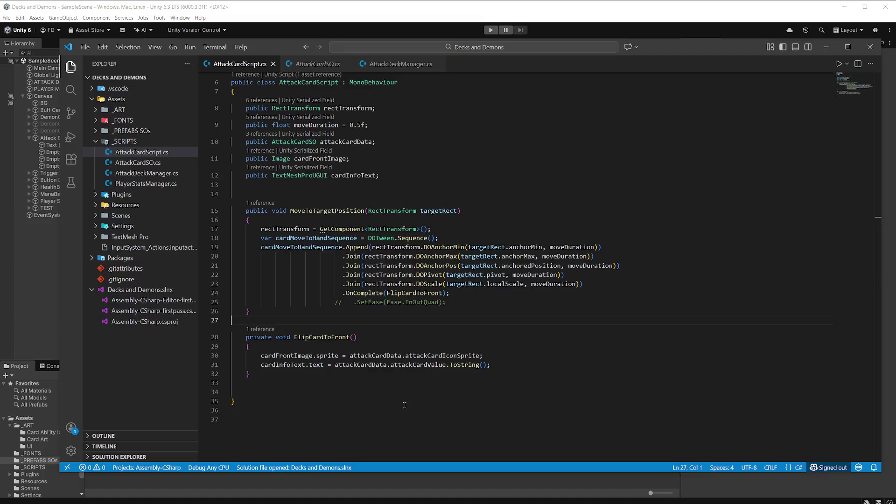
pyautogui.click(495, 357)
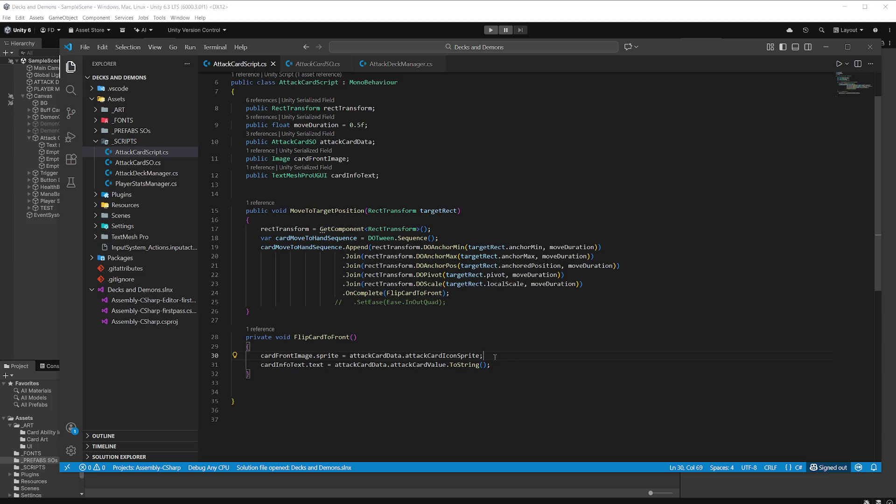
# Add cardFrontImage.enabled = true; after the sprite assignment in FlipCardToFront and save
pyautogui.press('Return')
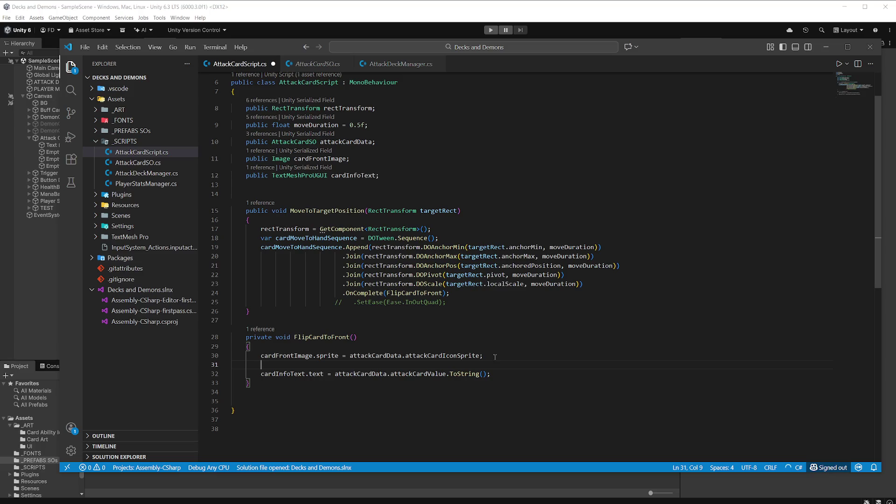
pyautogui.write('car')
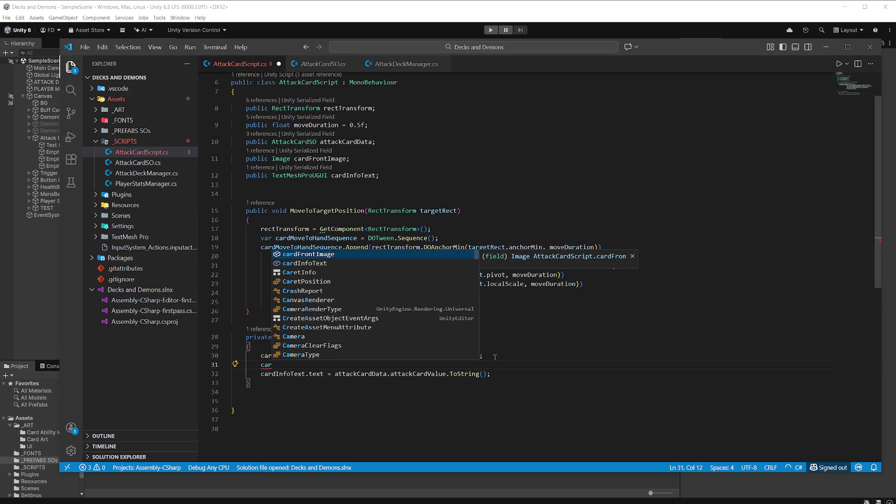
pyautogui.press('Tab')
pyautogui.write('.enabled = true;')
pyautogui.hotkey('ctrl', 's')
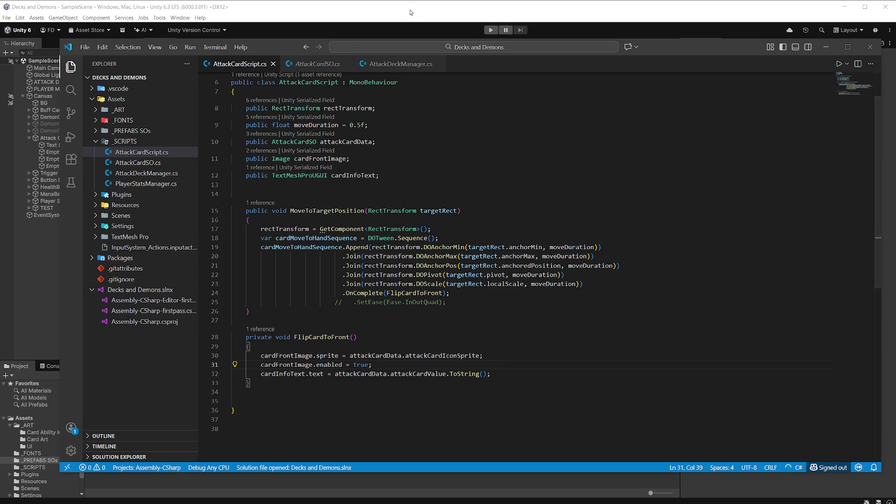
pyautogui.click(411, 12)
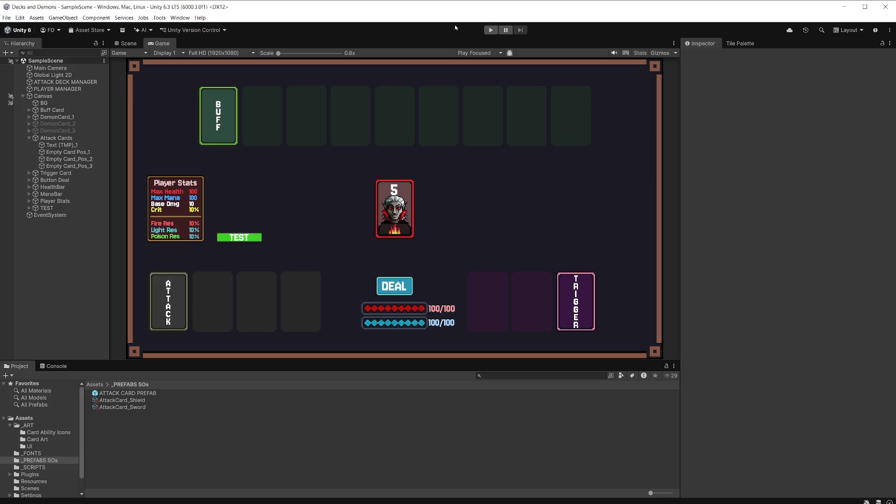
# Play-test a deal: cards 10, 5 and 10 now show shield and sword icons
pyautogui.click(490, 30)
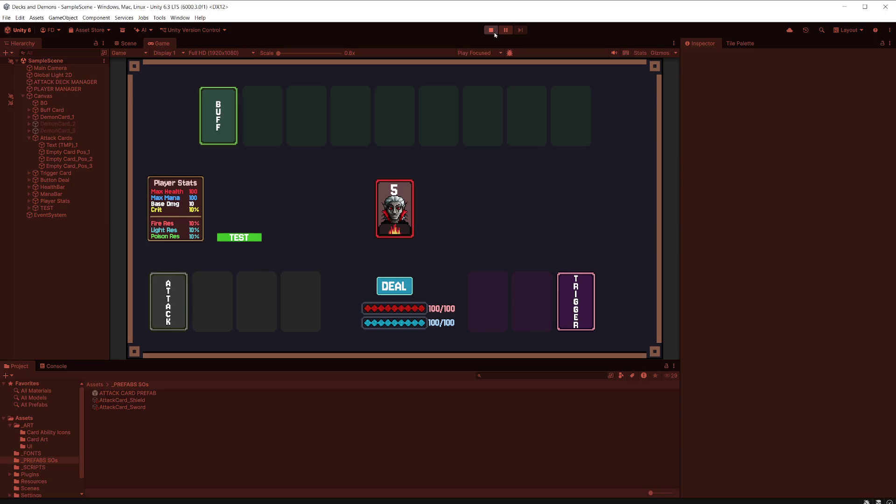
pyautogui.click(399, 287)
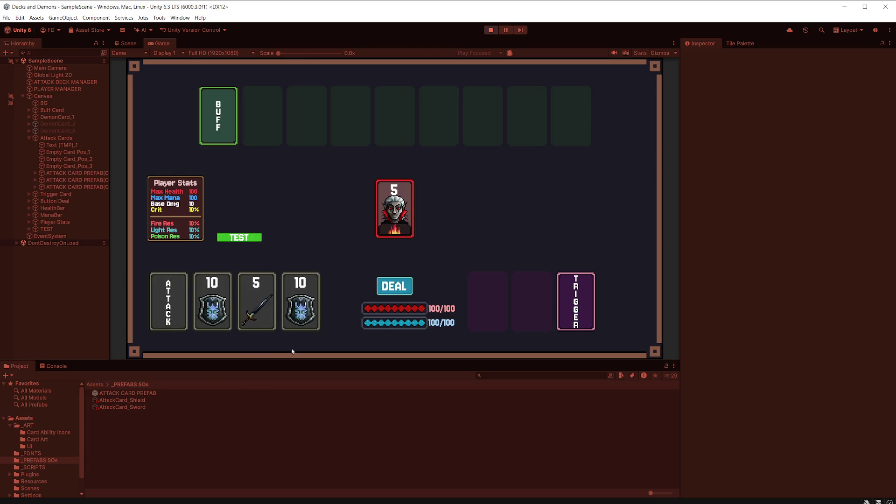
pyautogui.click(491, 31)
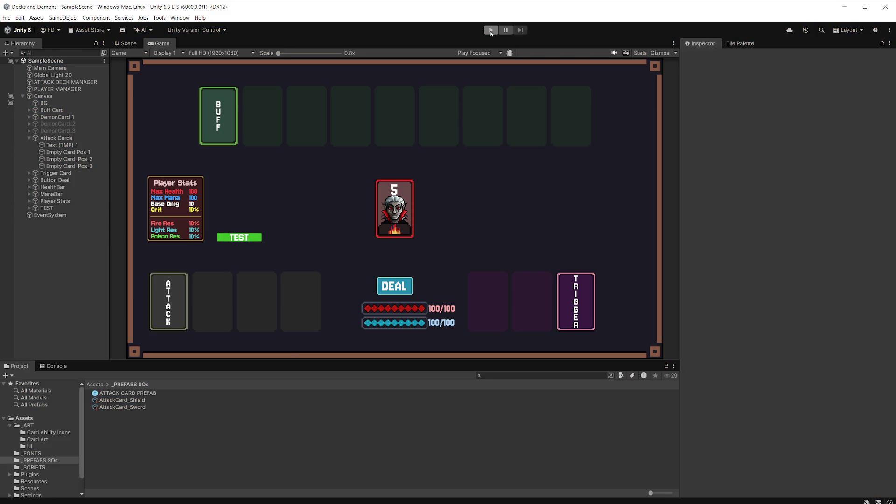
# Select ATTACK CARD PREFAB and open its AttackCardScript in the code editor
pyautogui.click(90, 140)
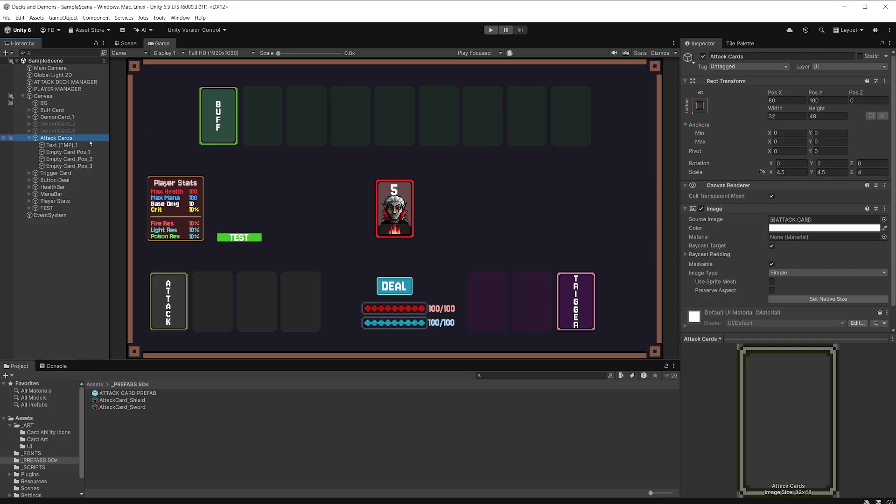
pyautogui.scroll(-2, 764, 232)
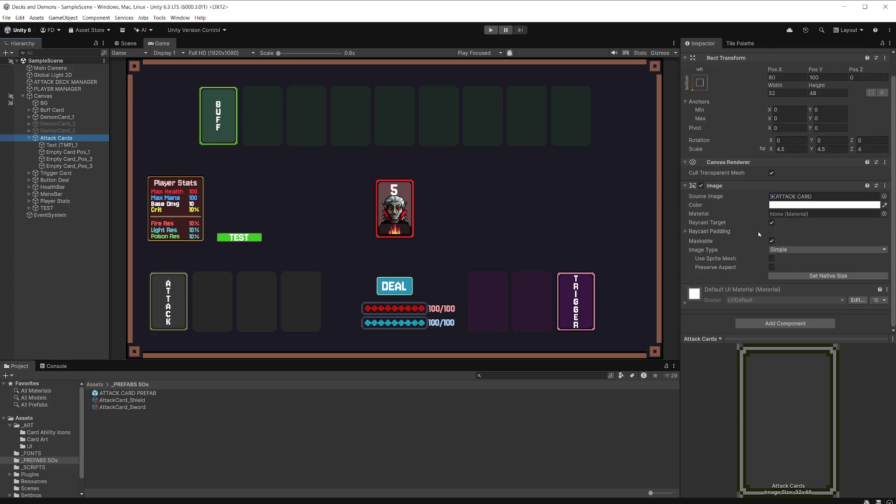
pyautogui.click(125, 394)
pyautogui.click(806, 263)
pyautogui.doubleClick(806, 264)
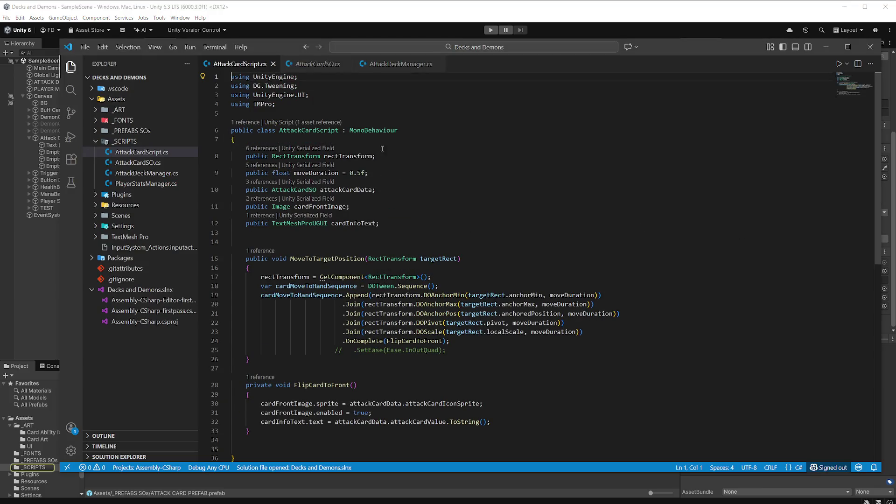
# Rename the image field to cardFrontIconImage and add a duplicate cardFrontCardImage field
pyautogui.click(368, 206)
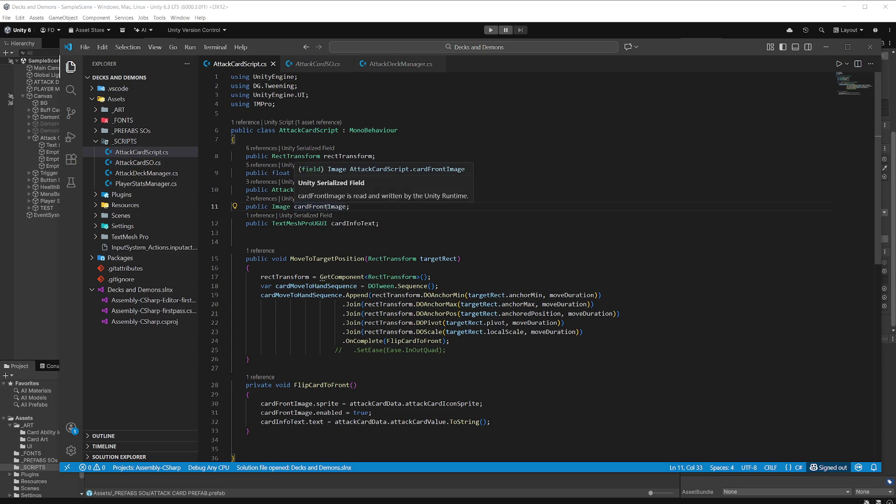
pyautogui.click(327, 207)
pyautogui.write('Icon')
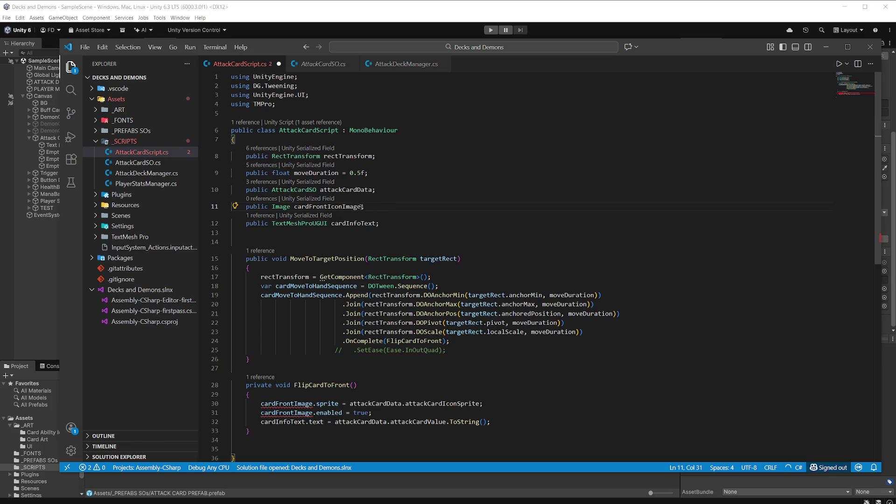
pyautogui.click(386, 207)
pyautogui.hotkey('shift', 'alt', 'Down')
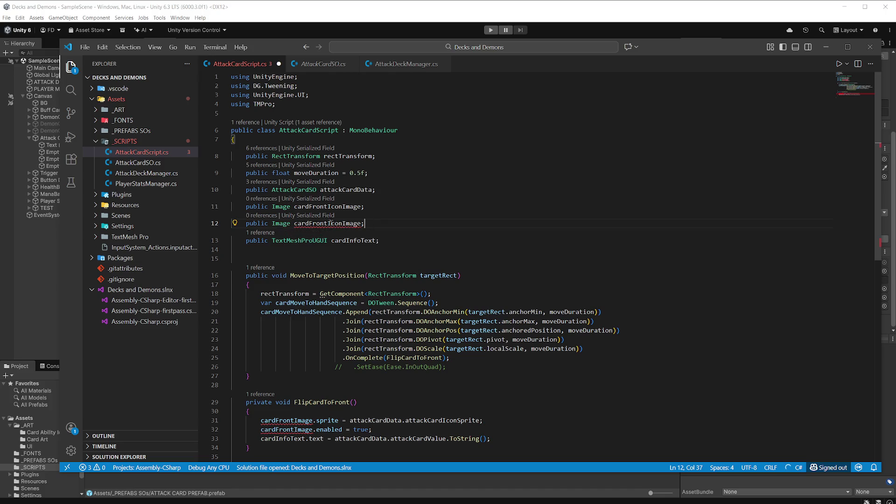
pyautogui.moveTo(328, 223); pyautogui.dragTo(343, 224)
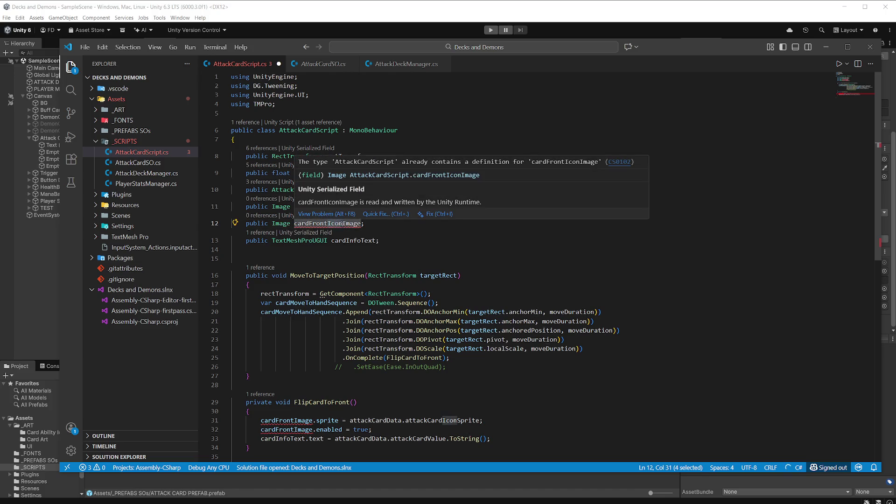
pyautogui.write('Card')
pyautogui.click(388, 207)
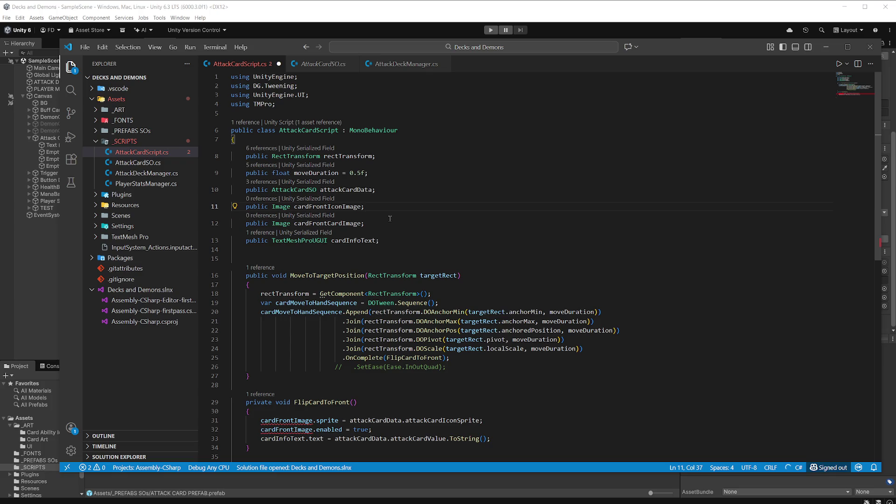
# Replace cardFrontImage with cardFrontIconImage on lines 31–32 and save the script
pyautogui.scroll(-3, 390, 218)
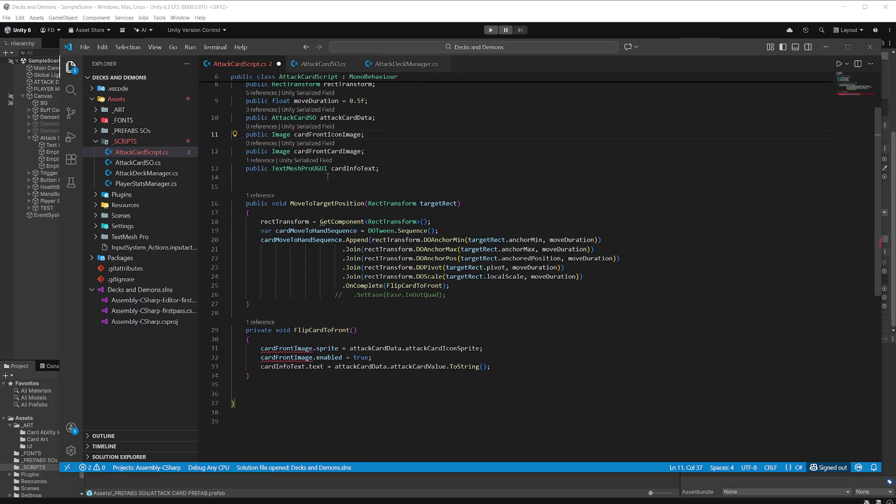
pyautogui.doubleClick(327, 134)
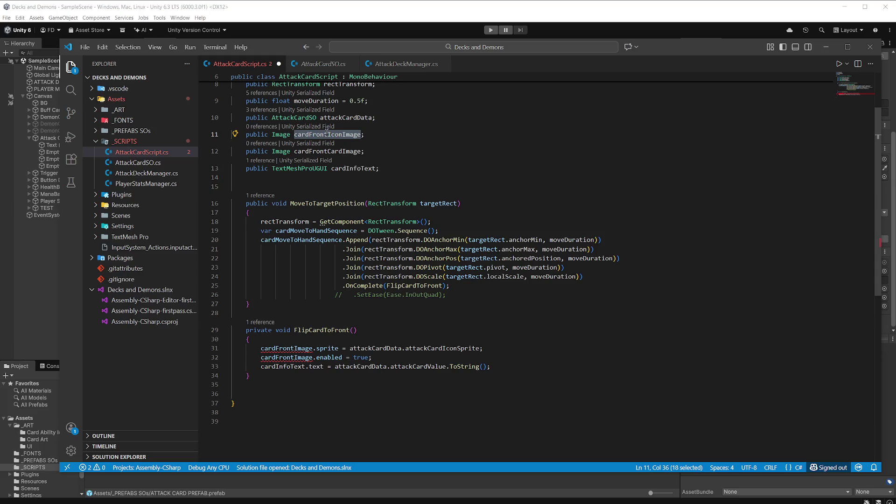
pyautogui.hotkey('ctrl', 'c')
pyautogui.doubleClick(289, 348)
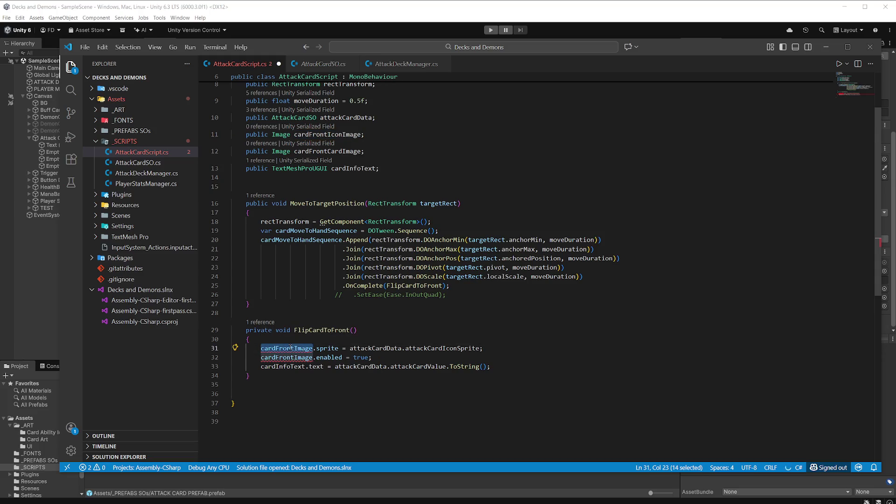
pyautogui.hotkey('ctrl', 'v')
pyautogui.doubleClick(290, 358)
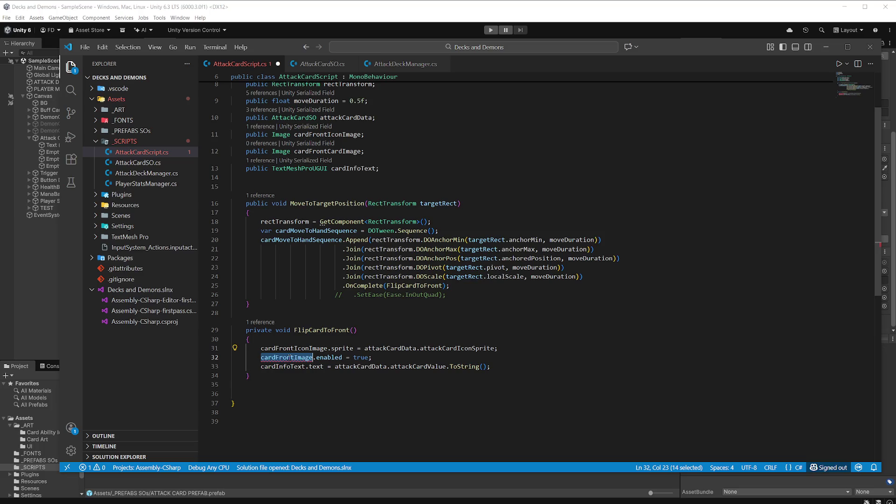
pyautogui.hotkey('ctrl', 'v')
pyautogui.hotkey('ctrl', 's')
pyautogui.click(477, 326)
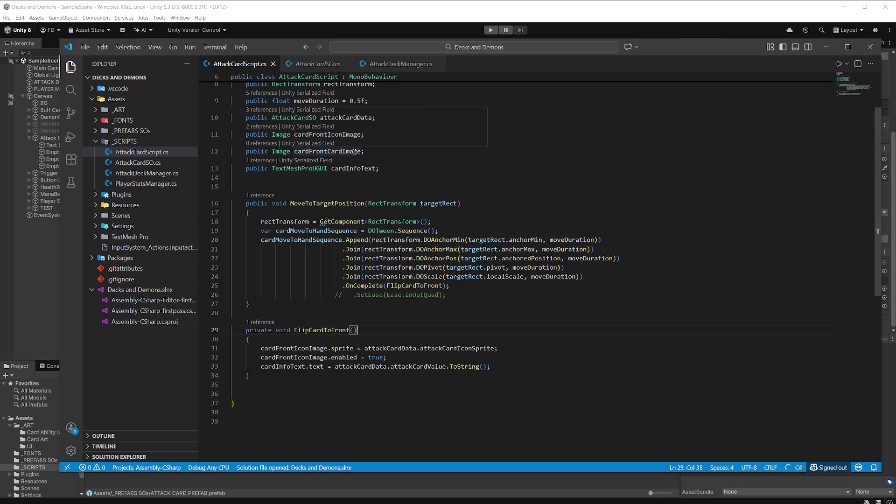
pyautogui.doubleClick(356, 152)
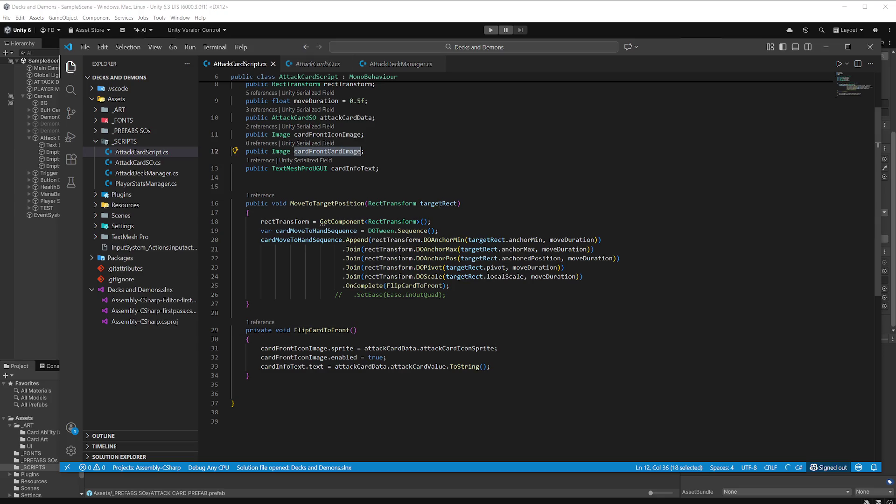
pyautogui.moveTo(466, 274)
pyautogui.scroll(3, 411, 209)
pyautogui.scroll(-1, 404, 183)
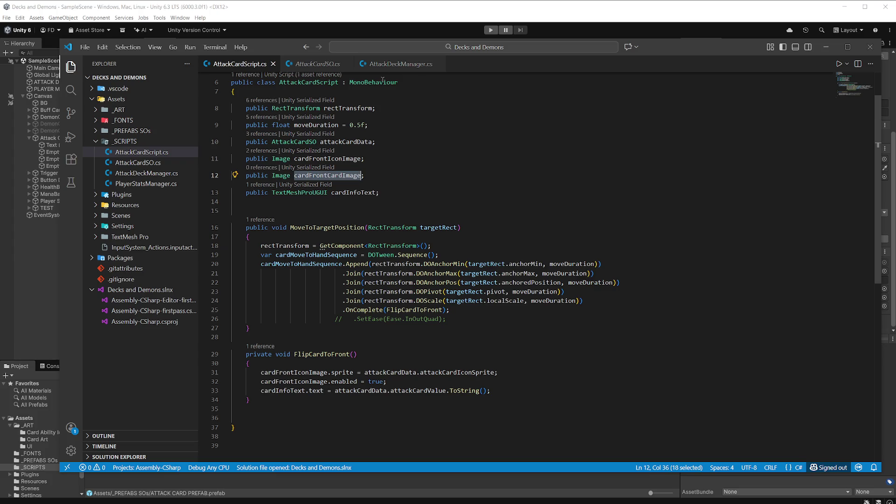
pyautogui.hotkey('alt', 'Tab')
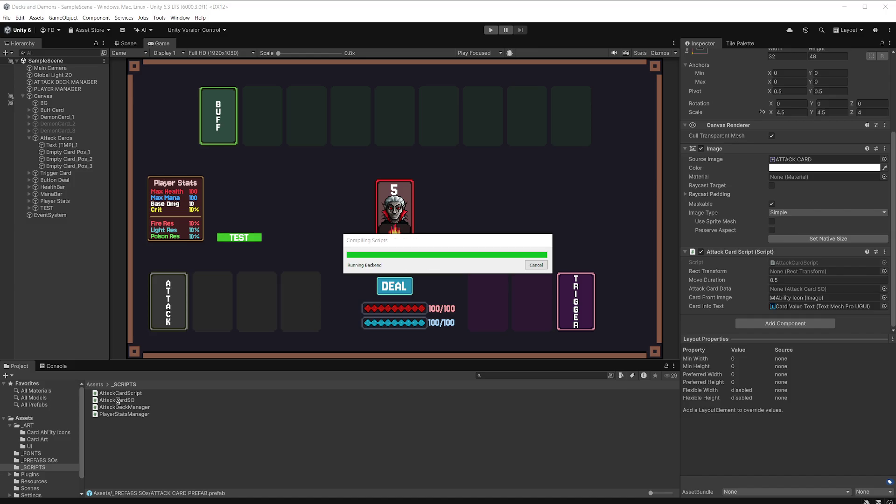
# In AttackCardSO.cs, add public Sprite attackCardBack; below the icon sprite, duplicate it, and save
pyautogui.doubleClick(118, 401)
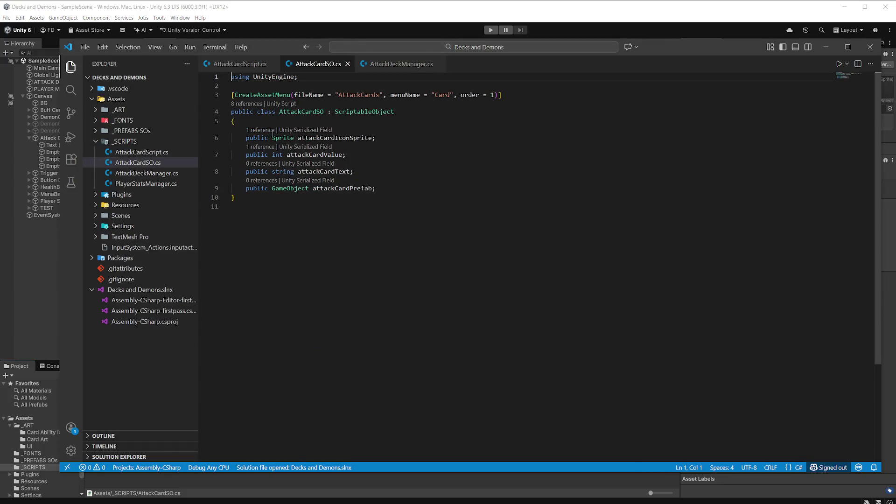
pyautogui.click(390, 139)
pyautogui.press('Return')
pyautogui.write('publi')
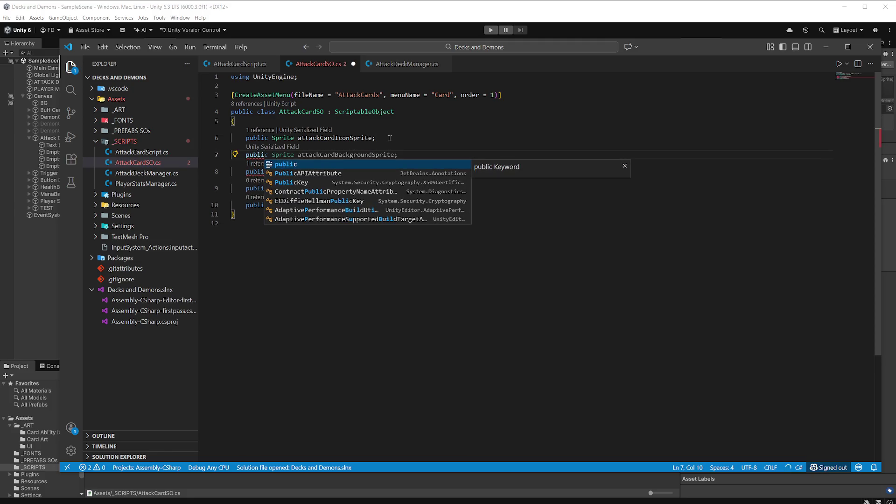
pyautogui.write('c')
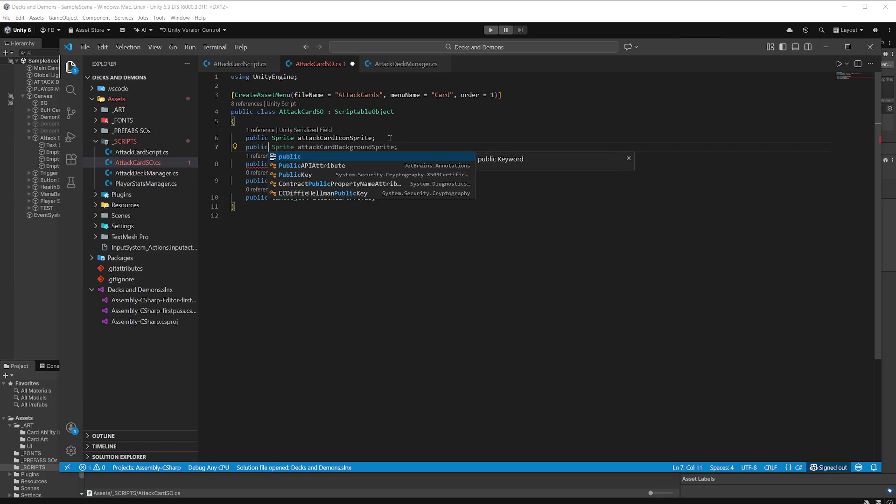
pyautogui.press('Escape')
pyautogui.write(' Sprite attackCardBackgroundSprite;')
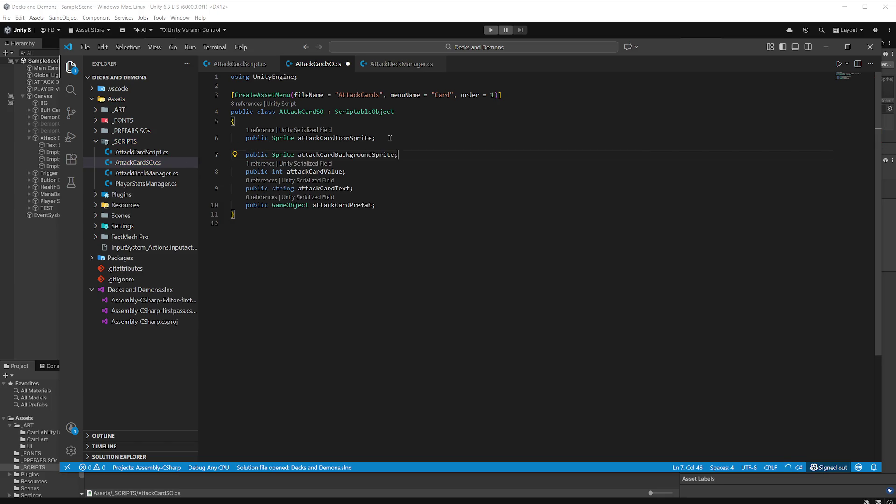
pyautogui.press('BackSpace')
pyautogui.press('BackSpace')
pyautogui.press('BackSpace')
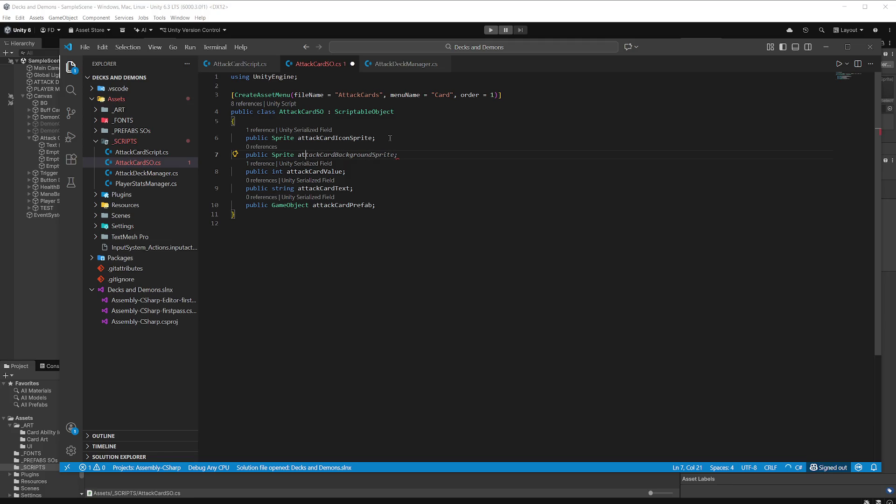
pyautogui.write('attackCa')
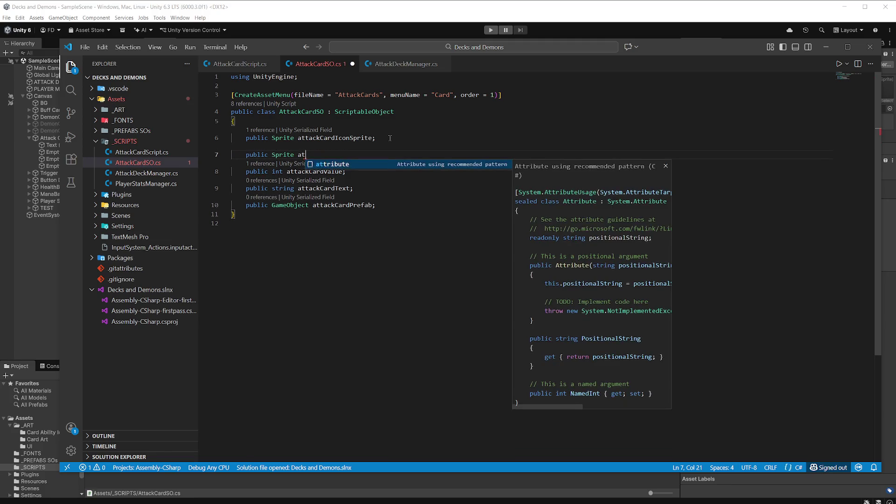
pyautogui.write('rd')
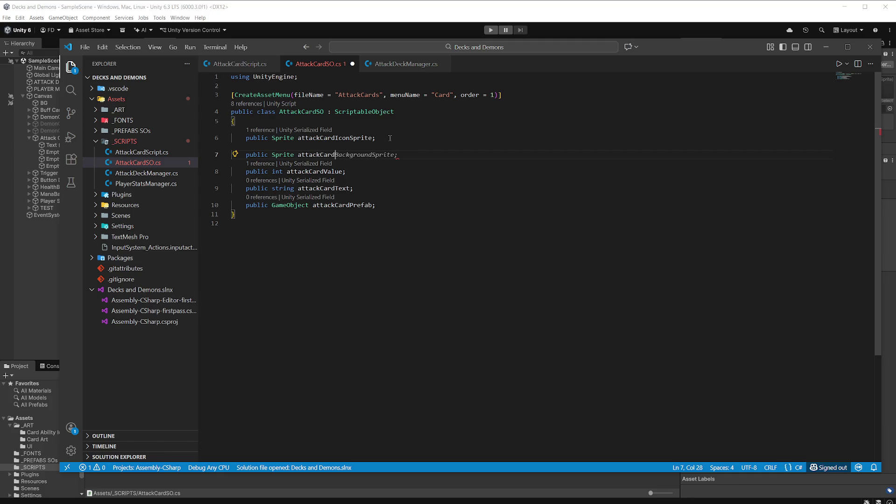
pyautogui.write('Back')
pyautogui.write(';')
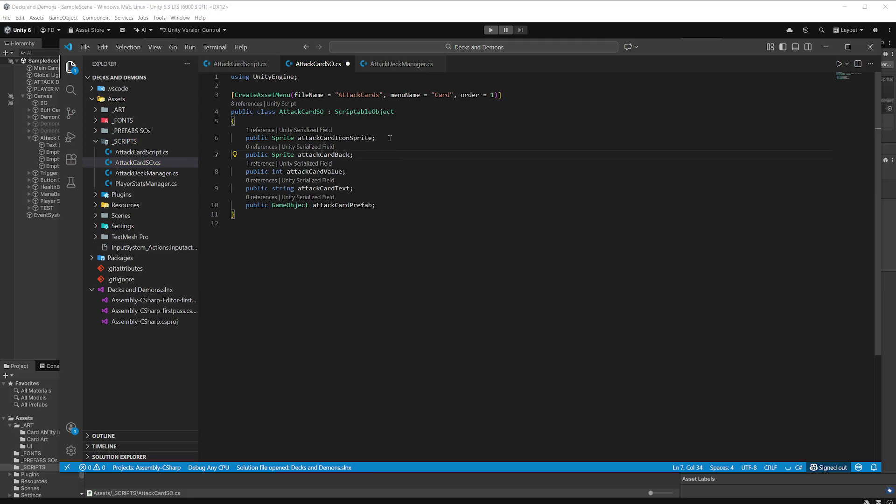
pyautogui.hotkey('shift', 'alt', 'Down')
pyautogui.hotkey('ctrl', 's')
pyautogui.hotkey('alt', 'Tab')
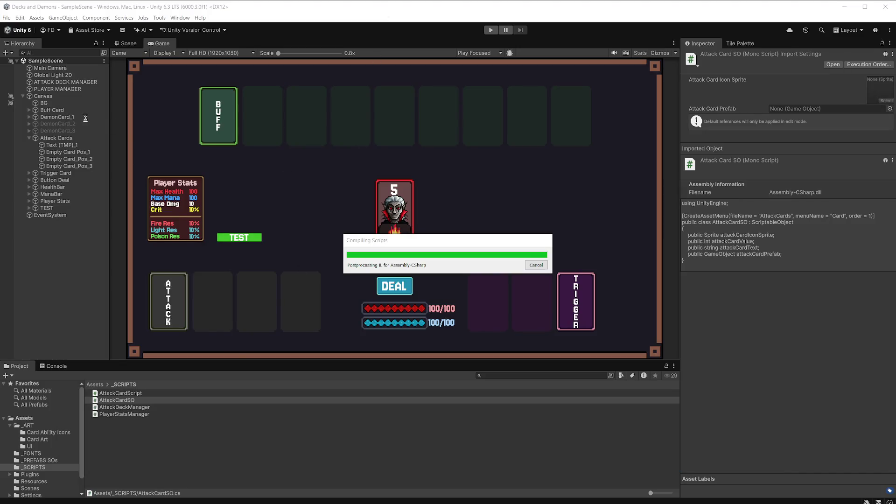
# Give AttackCard_Shield ATTACK CARD FRONT as its front sprite and ATTACK CARD as its back sprite
pyautogui.click(46, 461)
pyautogui.click(142, 401)
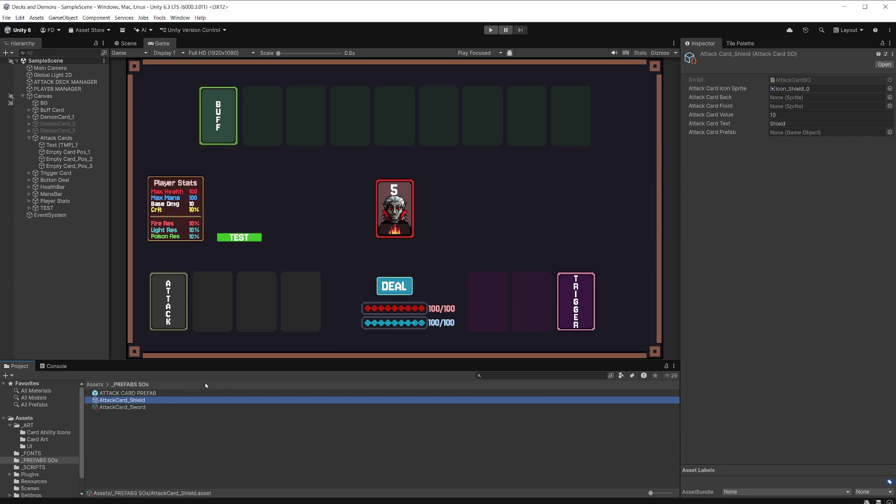
pyautogui.click(883, 43)
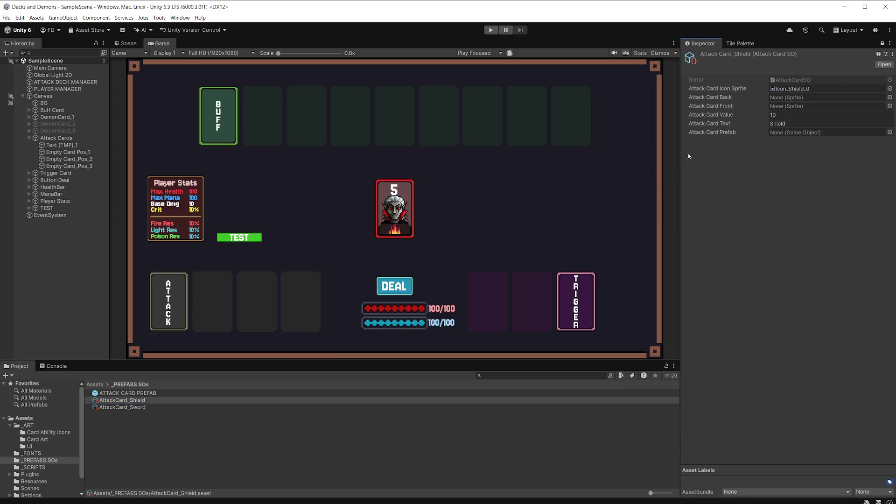
pyautogui.click(52, 440)
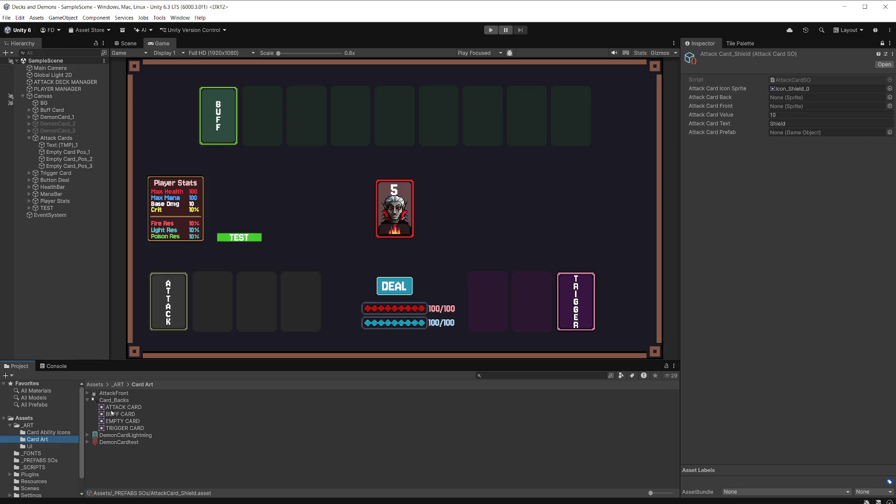
pyautogui.click(88, 394)
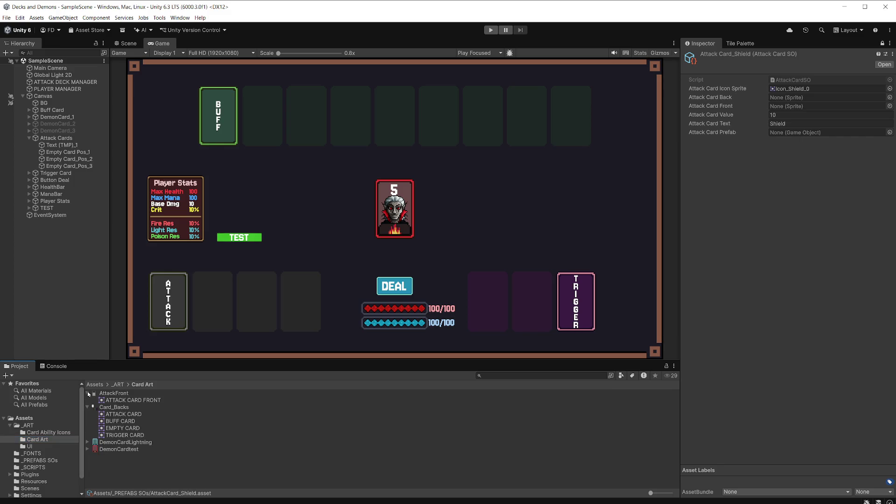
pyautogui.moveTo(142, 401)
pyautogui.mouseDown()
pyautogui.moveTo(421, 261)
pyautogui.moveTo(796, 125)
pyautogui.moveTo(807, 107)
pyautogui.mouseUp()
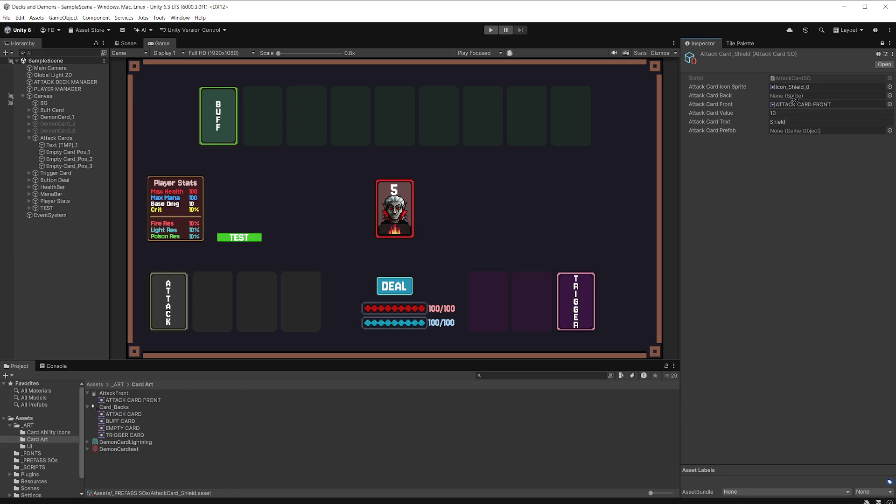
pyautogui.moveTo(140, 414); pyautogui.dragTo(822, 97)
# Delete the attackCardBack and attackCardFront fields from AttackCardSO.cs, save, and open AttackCardScript.cs
pyautogui.click(797, 79)
pyautogui.doubleClick(797, 79)
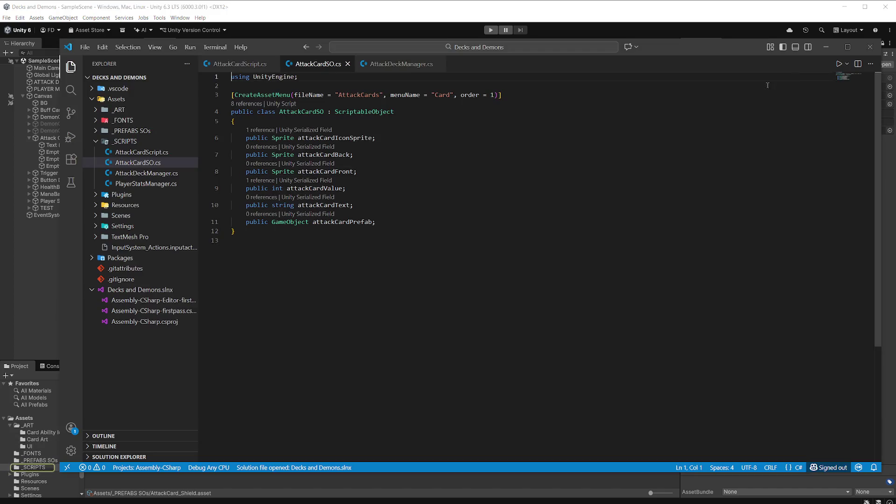
pyautogui.moveTo(357, 171)
pyautogui.mouseDown()
pyautogui.moveTo(232, 172)
pyautogui.moveTo(211, 154)
pyautogui.mouseUp()
pyautogui.press('BackSpace')
pyautogui.press('BackSpace')
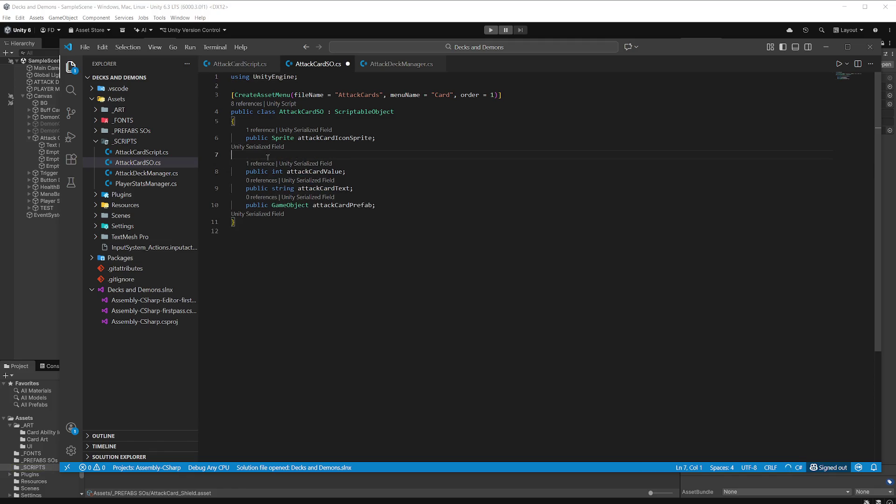
pyautogui.hotkey('ctrl', 's')
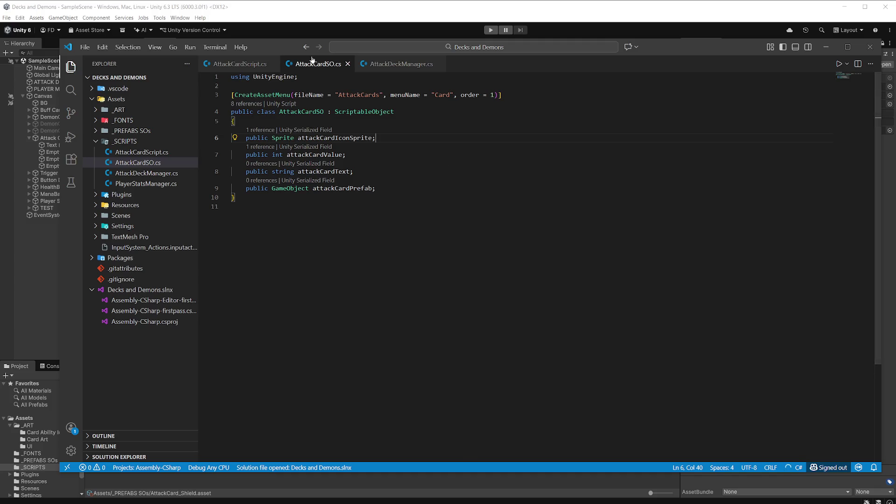
pyautogui.click(158, 155)
pyautogui.scroll(1, 424, 172)
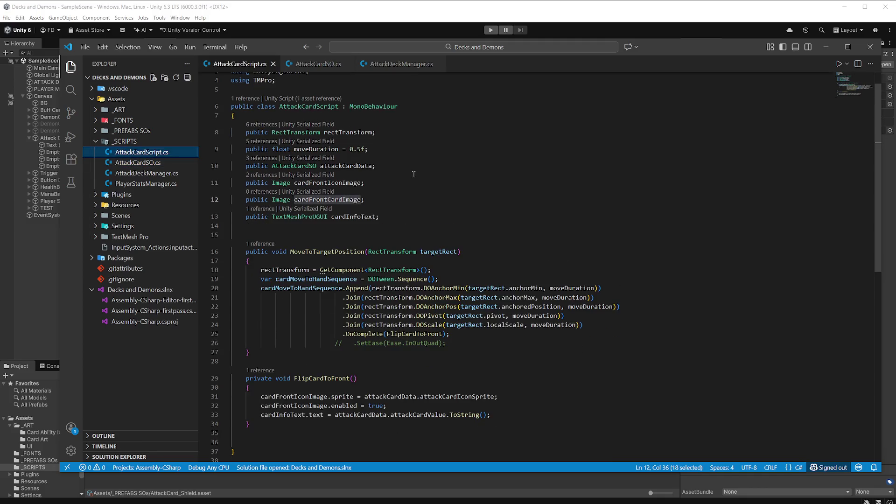
# Duplicate the cardFrontCardImage declaration as a new cardBackCardImage field and save
pyautogui.click(382, 194)
pyautogui.click(374, 200)
pyautogui.hotkey('shift', 'alt', 'Down')
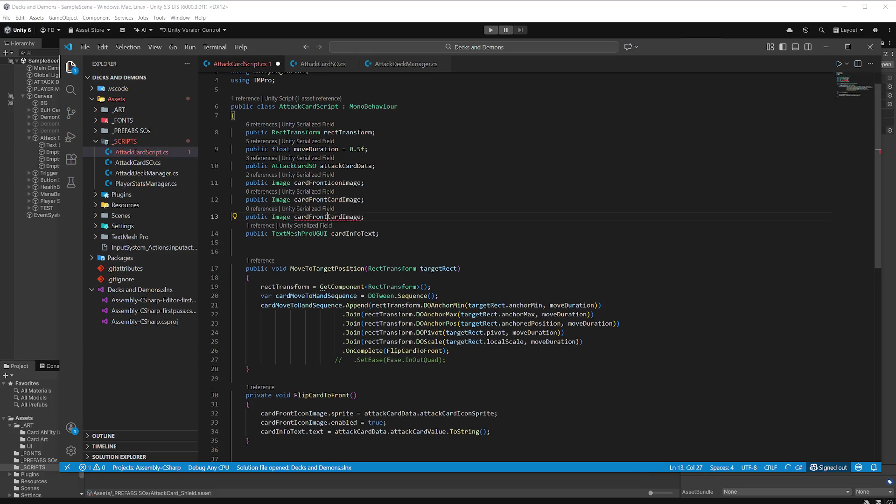
pyautogui.moveTo(329, 216); pyautogui.dragTo(310, 216)
pyautogui.write('Back')
pyautogui.press('Up')
pyautogui.press('Up')
pyautogui.press('End')
pyautogui.hotkey('ctrl', 's')
pyautogui.scroll(-2, 402, 191)
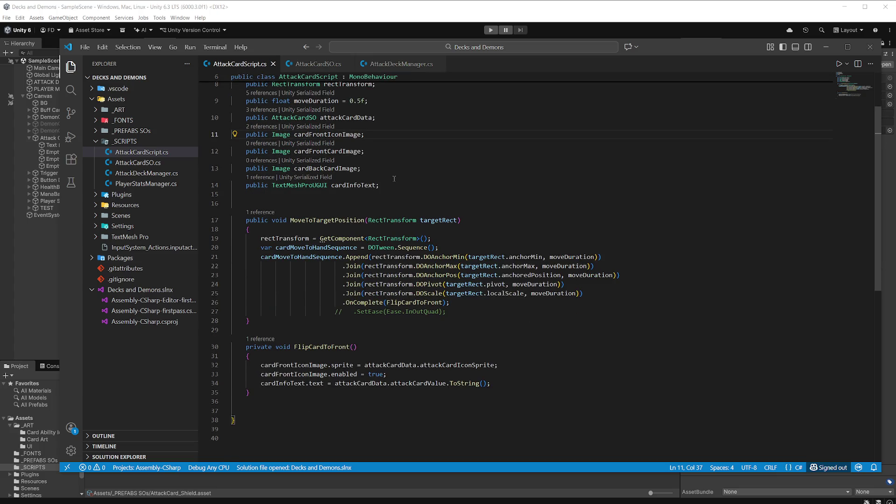
pyautogui.scroll(1, 394, 179)
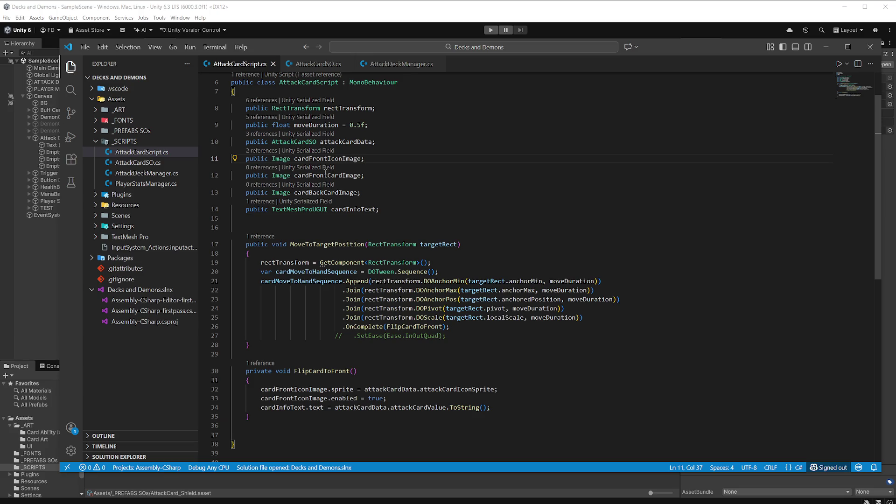
# Delete the old cardFrontIconImage declaration and rename line 11's field to cardFrontIconImage, then save
pyautogui.hotkey('shift', 'Home')
pyautogui.hotkey('shift', 'Home')
pyautogui.press('BackSpace')
pyautogui.press('BackSpace')
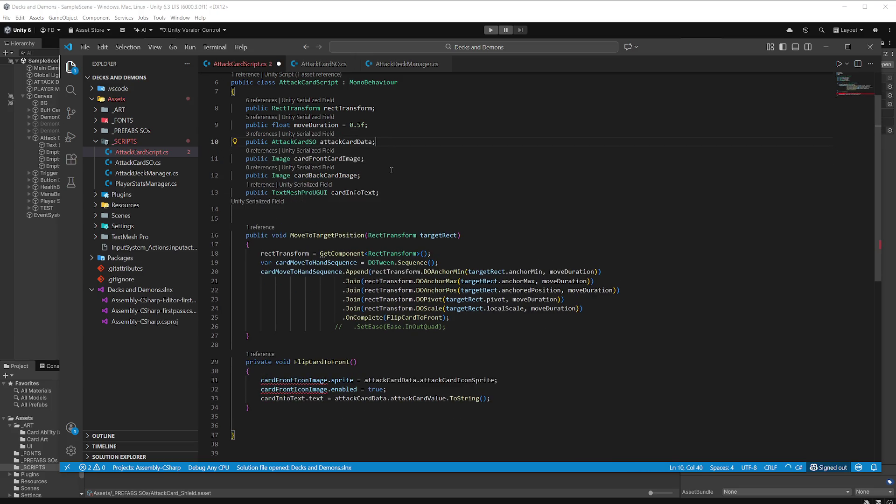
pyautogui.click(329, 160)
pyautogui.moveTo(329, 160); pyautogui.dragTo(295, 159)
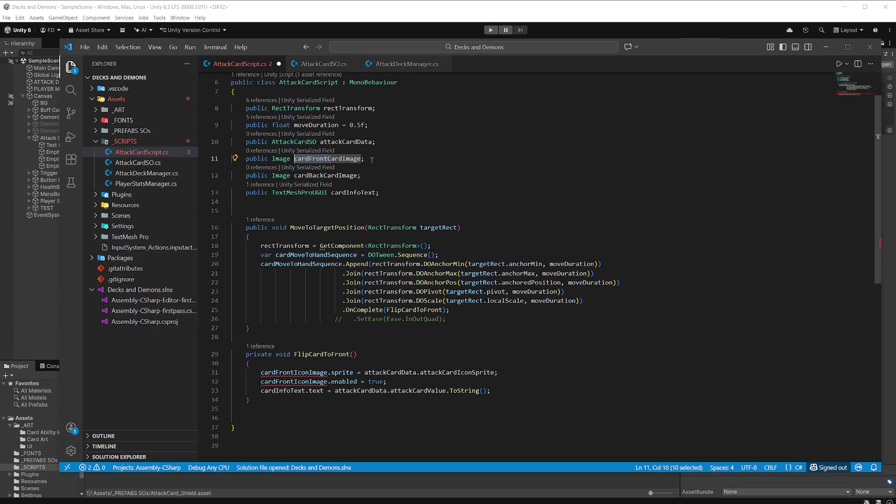
pyautogui.doubleClick(315, 372)
pyautogui.hotkey('ctrl', 'c')
pyautogui.doubleClick(327, 158)
pyautogui.hotkey('ctrl', 'v')
pyautogui.press('End')
pyautogui.hotkey('ctrl', 's')
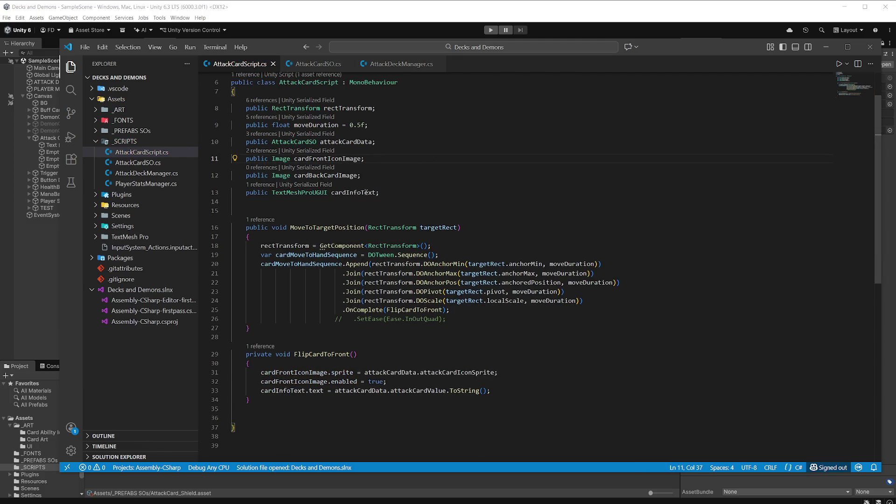
pyautogui.scroll(-1, 346, 186)
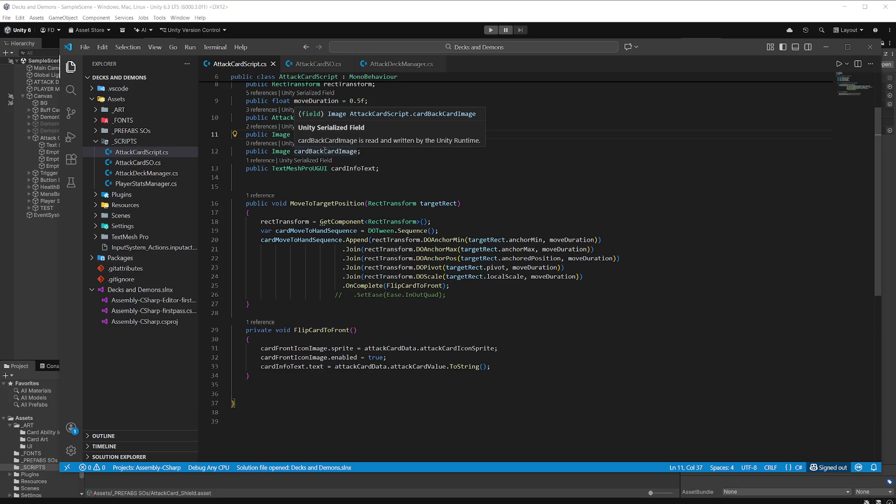
# Rename the cardBackCardImage field to baseCardImage and save
pyautogui.moveTo(324, 152); pyautogui.dragTo(312, 151)
pyautogui.write('ase')
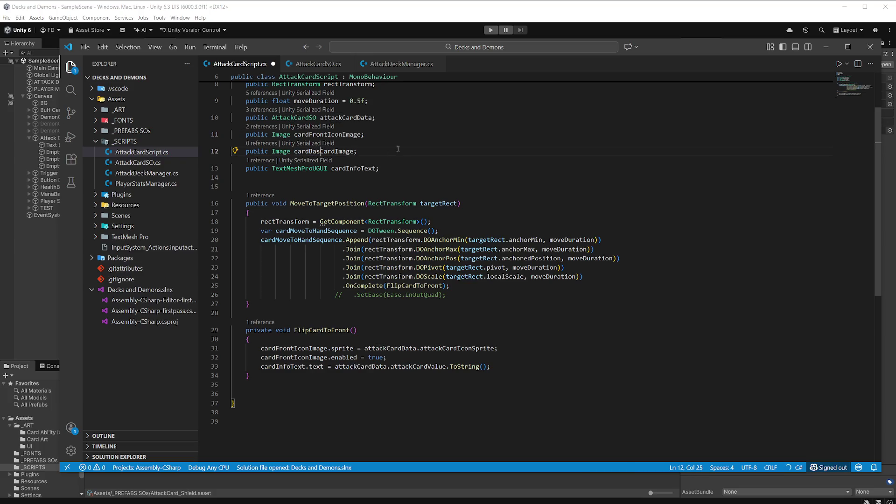
pyautogui.click(438, 140)
pyautogui.moveTo(309, 152)
pyautogui.mouseDown()
pyautogui.moveTo(325, 151)
pyautogui.moveTo(295, 151)
pyautogui.mouseUp()
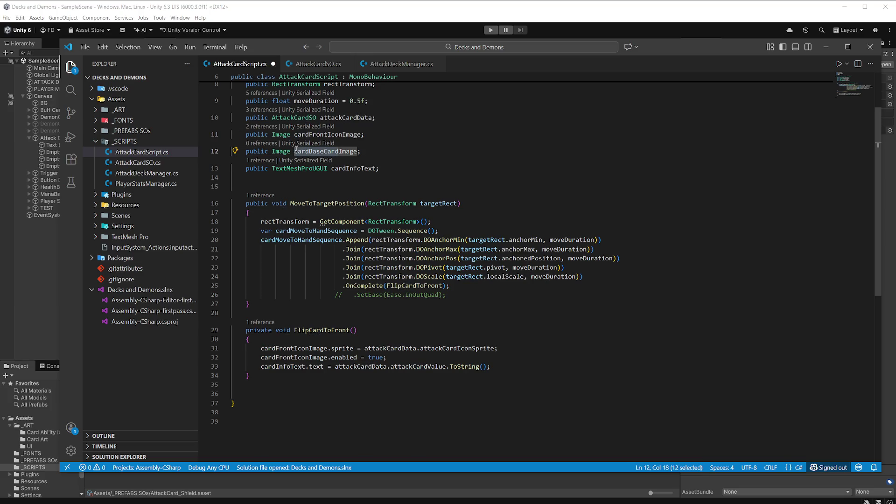
pyautogui.write('BaseCard')
pyautogui.click(362, 134)
pyautogui.hotkey('ctrl', 's')
pyautogui.scroll(2, 407, 142)
pyautogui.scroll(1, 407, 143)
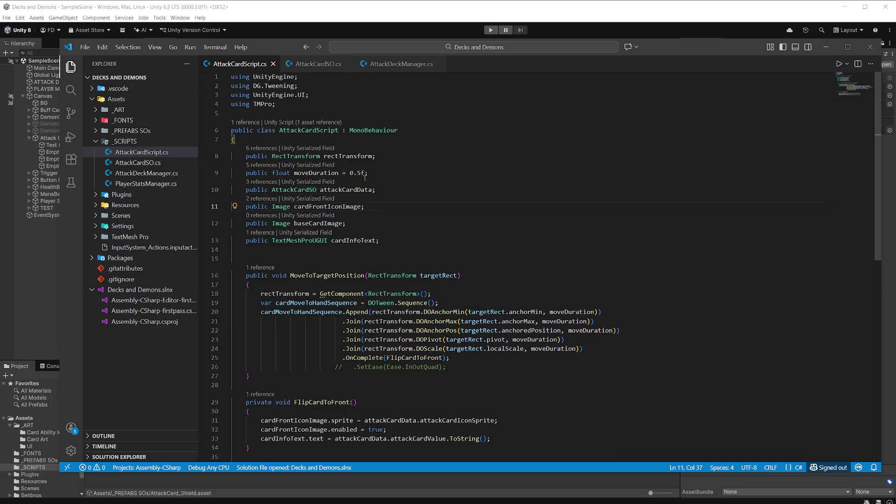
pyautogui.scroll(-1, 364, 178)
# Add public Sprite fields cardBackSprite and cardFrontSprite below baseCardImage and save
pyautogui.click(355, 201)
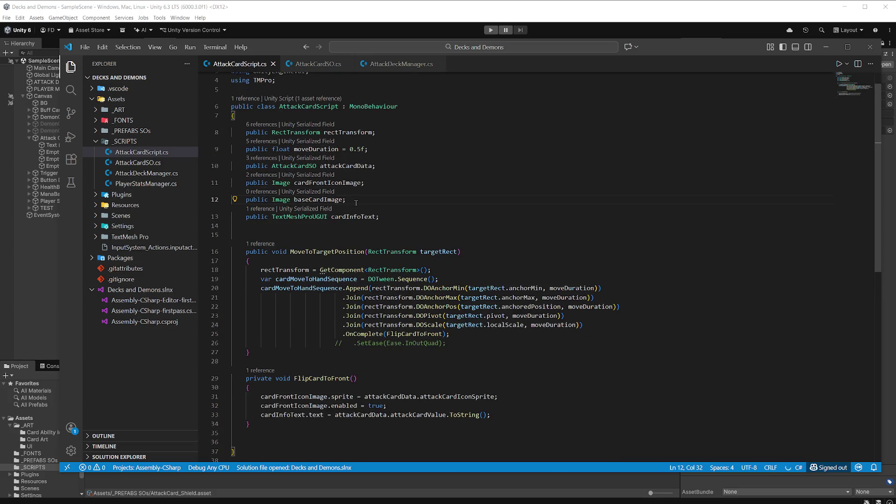
pyautogui.press('Return')
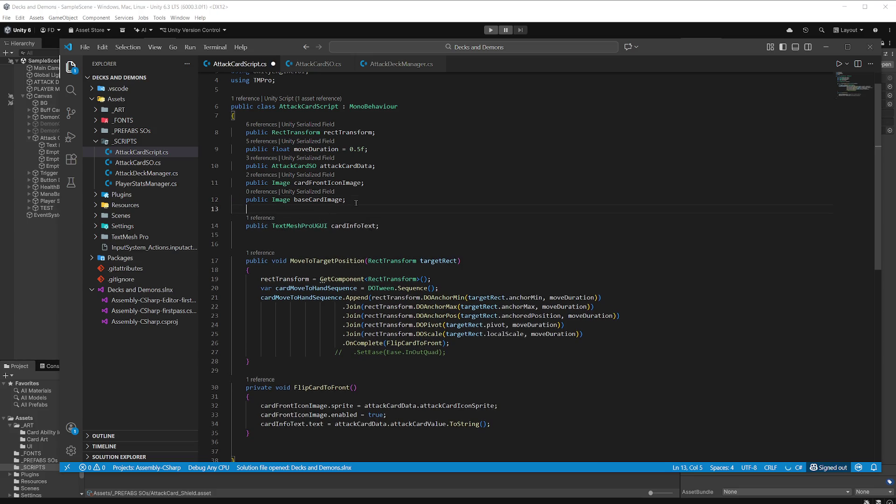
pyautogui.write('pub')
pyautogui.press('Tab')
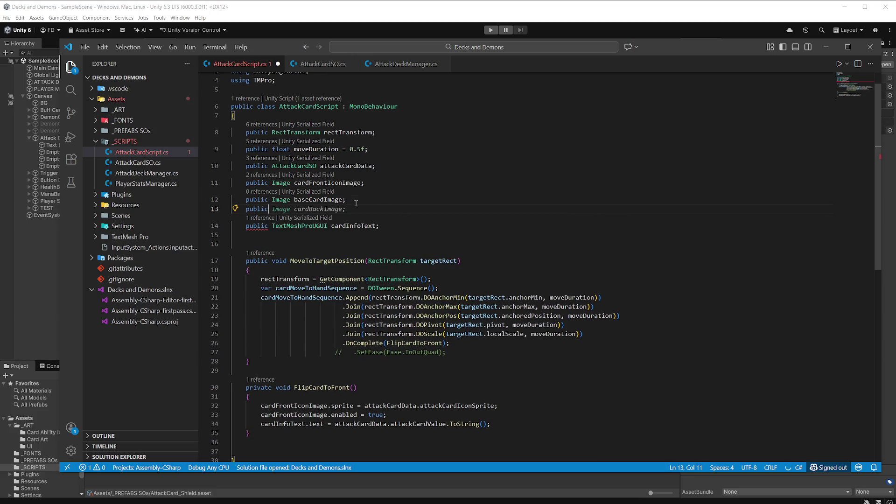
pyautogui.write('spr')
pyautogui.press('BackSpace')
pyautogui.press('BackSpace')
pyautogui.press('BackSpace')
pyautogui.write('Sprit')
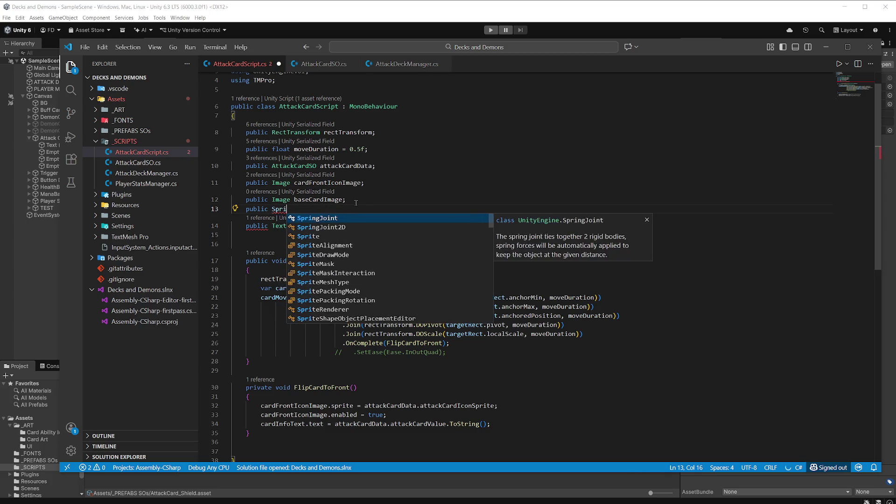
pyautogui.press('Tab')
pyautogui.press('Return')
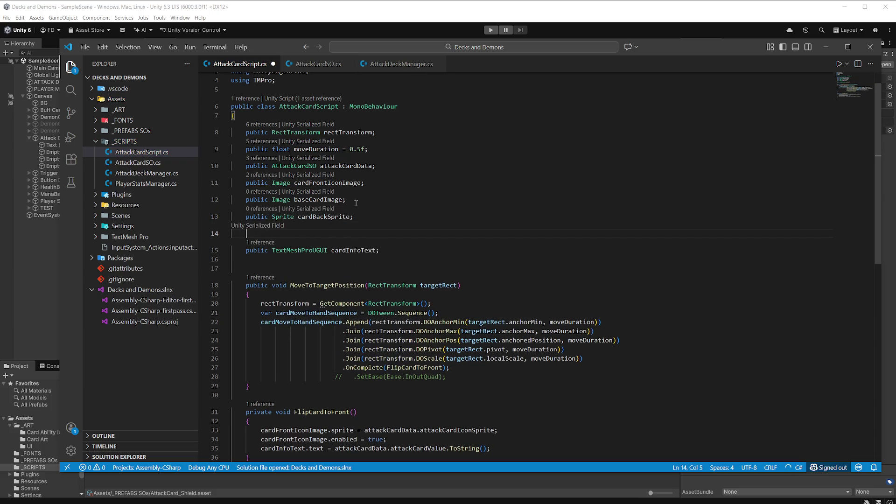
pyautogui.write('pu')
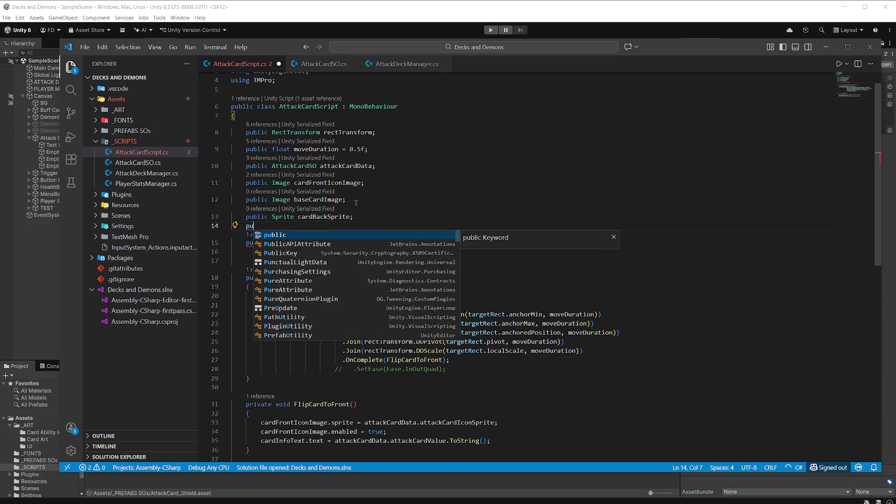
pyautogui.write('blic')
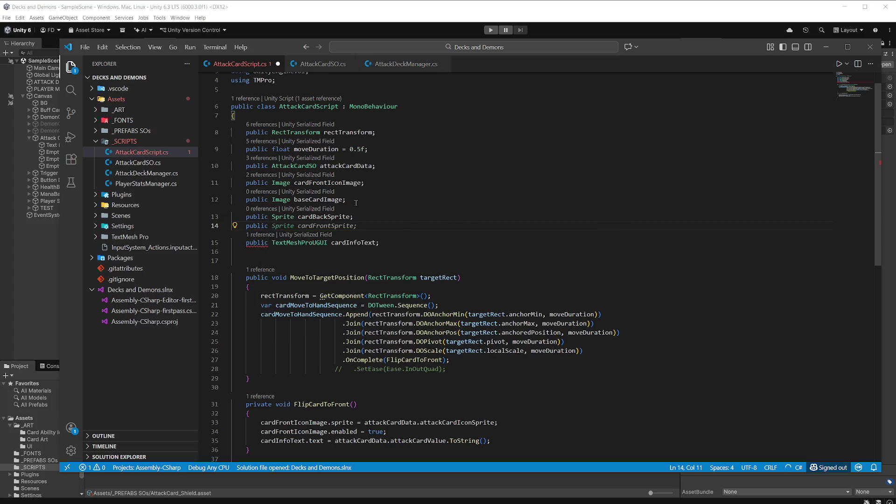
pyautogui.press('Tab')
pyautogui.hotkey('ctrl', 's')
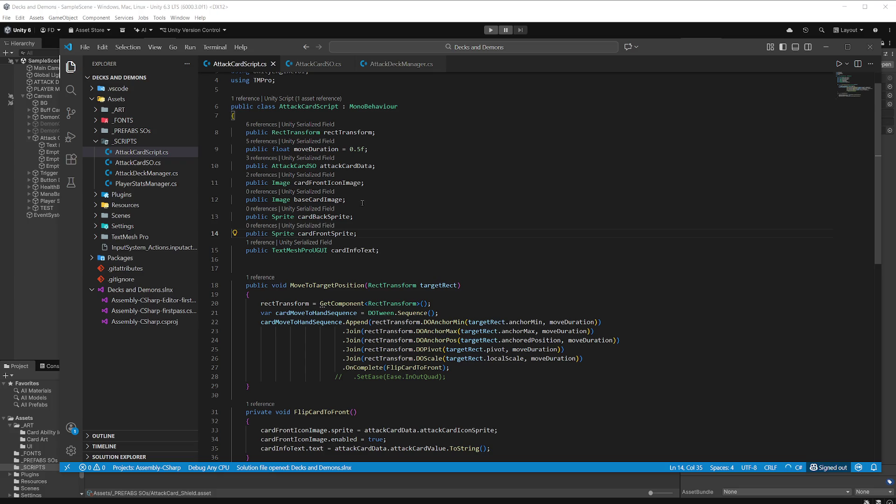
# Make FlipCardToFront set baseCardImage.sprite to cardFrontSprite, then save
pyautogui.scroll(-3, 381, 211)
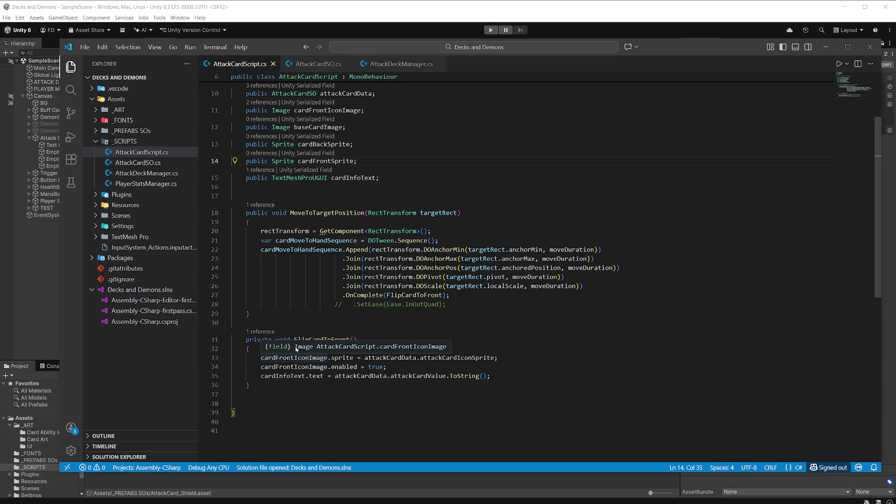
pyautogui.click(254, 349)
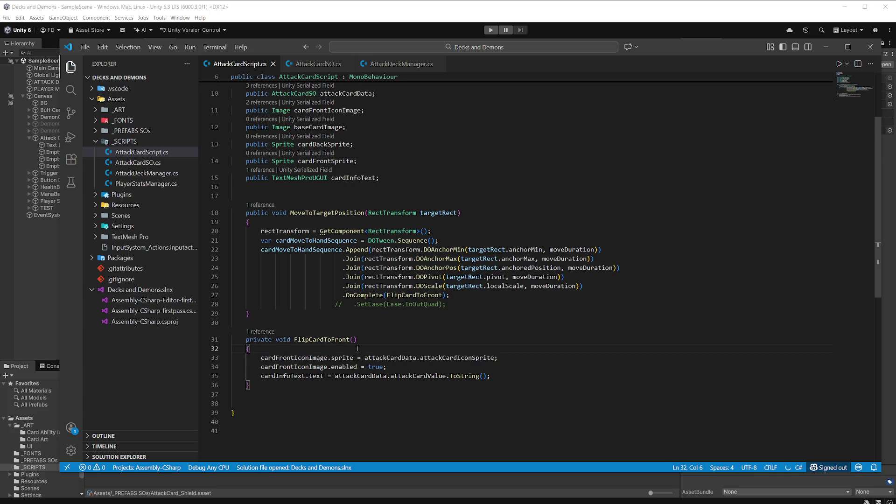
pyautogui.press('Return')
pyautogui.press('Return')
pyautogui.press('Up')
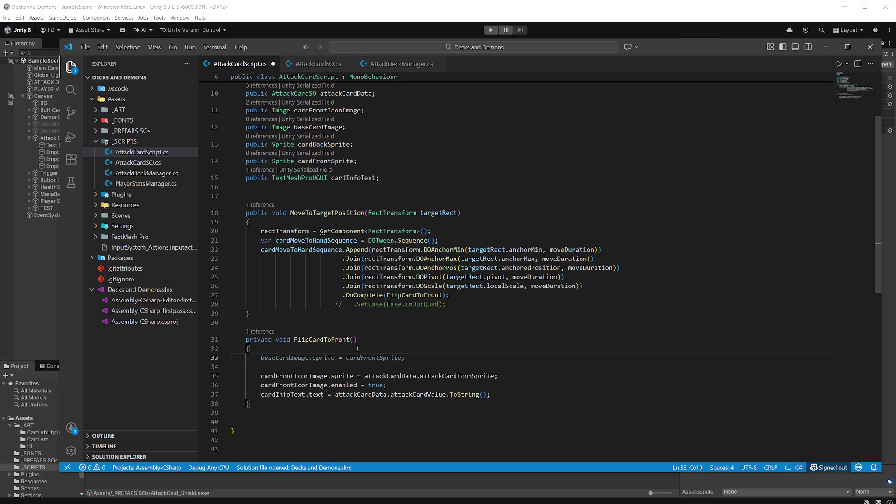
pyautogui.press('Tab')
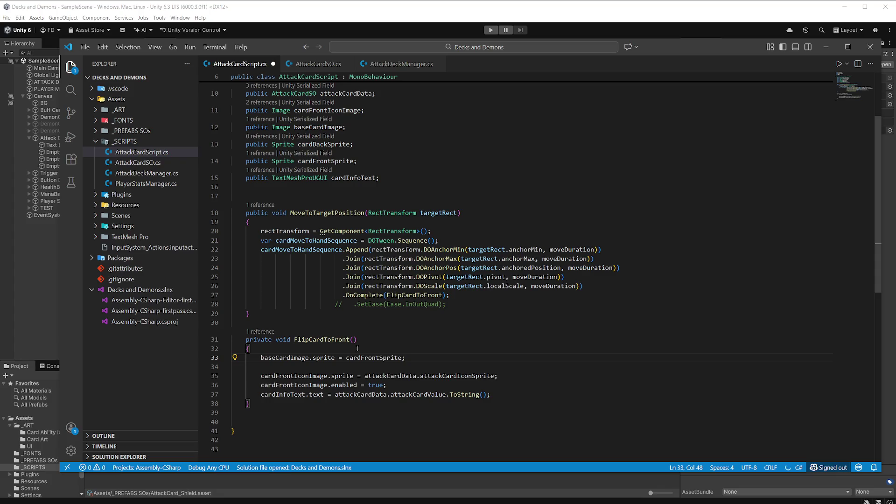
pyautogui.hotkey('ctrl', 's')
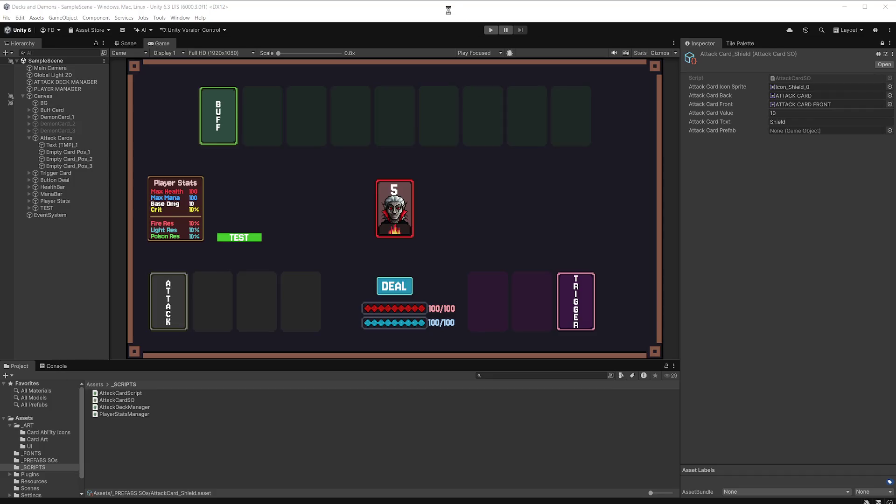
# Select ATTACK CARD PREFAB in _PREFABS SOs to show its card script fields
pyautogui.hotkey('alt', 'Tab')
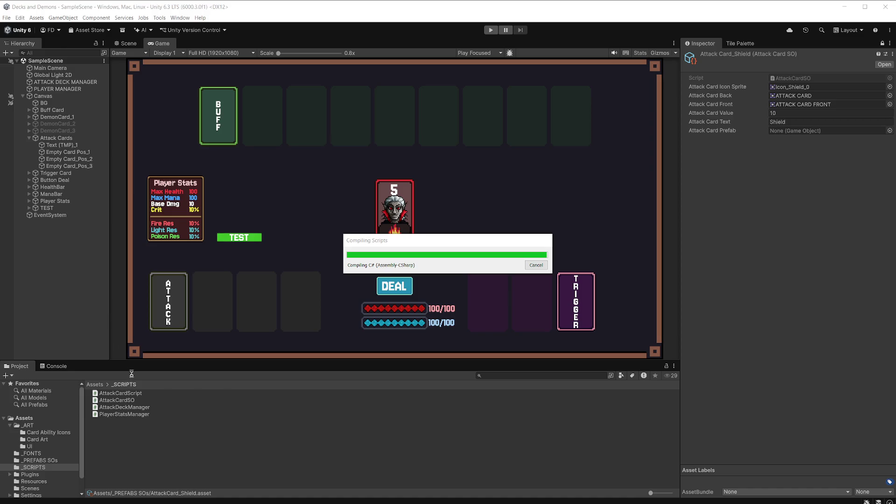
pyautogui.click(48, 461)
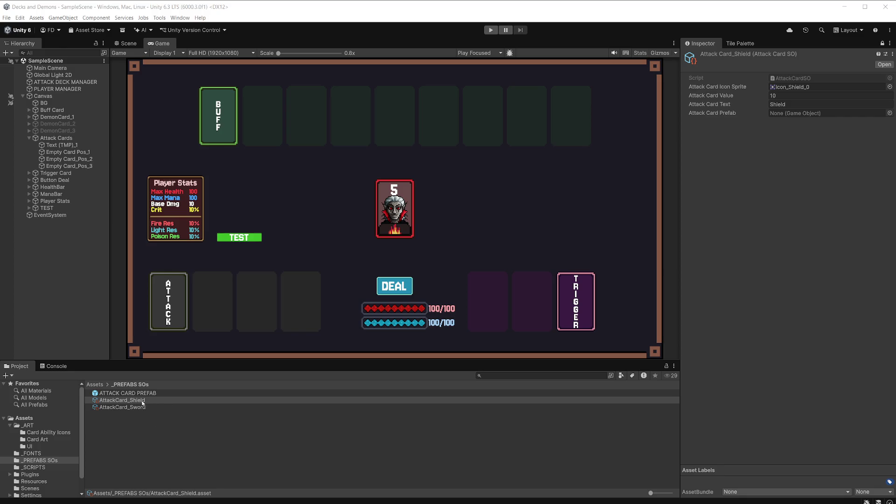
pyautogui.click(111, 394)
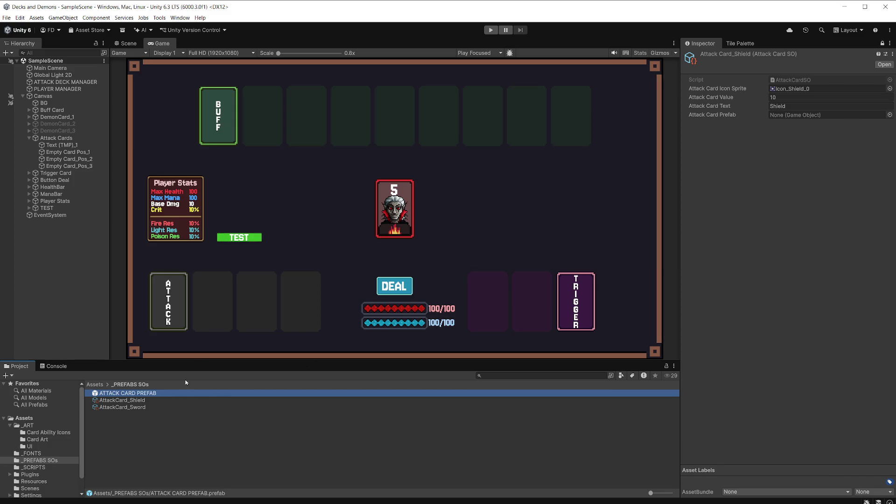
pyautogui.click(571, 238)
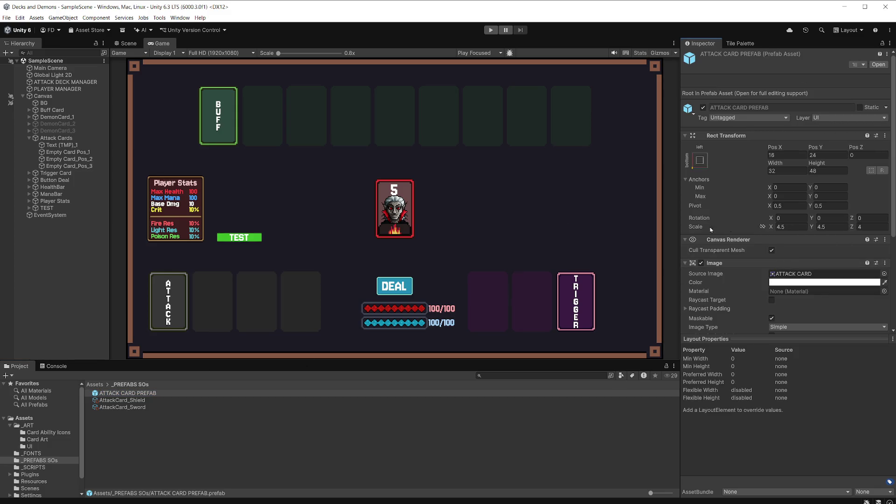
pyautogui.scroll(-5, 800, 212)
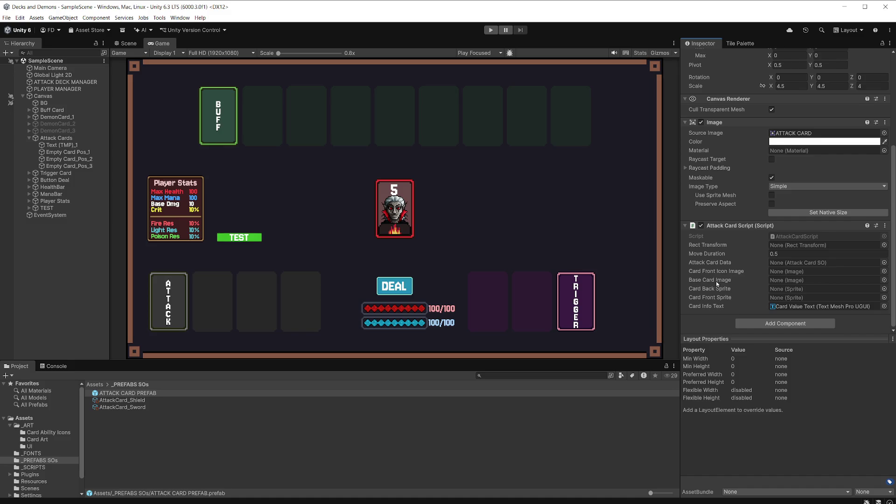
# Assign the prefab's Image as base image, ATTACK CARD as back sprite, ATTACK CARD FRONT as front sprite
pyautogui.click(787, 134)
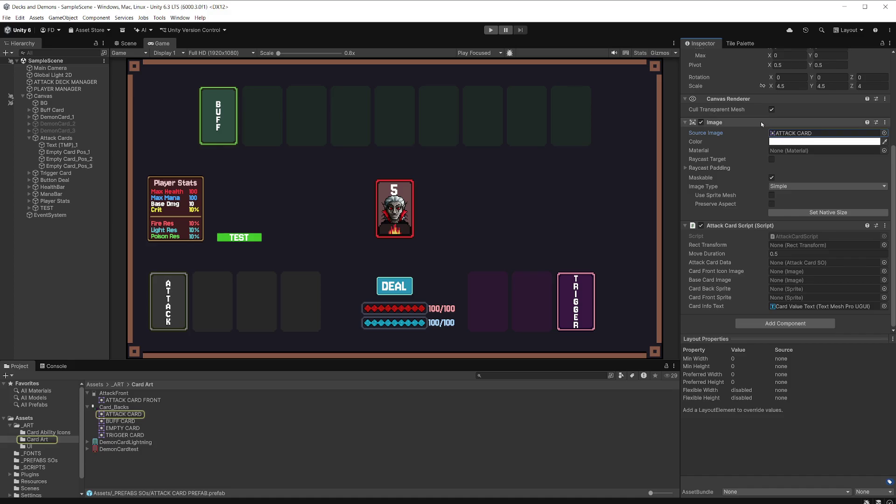
pyautogui.click(794, 280)
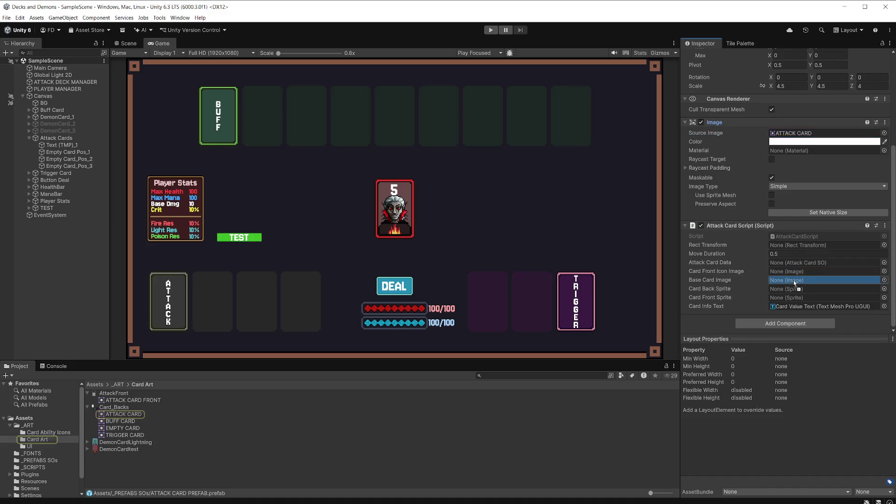
pyautogui.moveTo(794, 280); pyautogui.dragTo(794, 280)
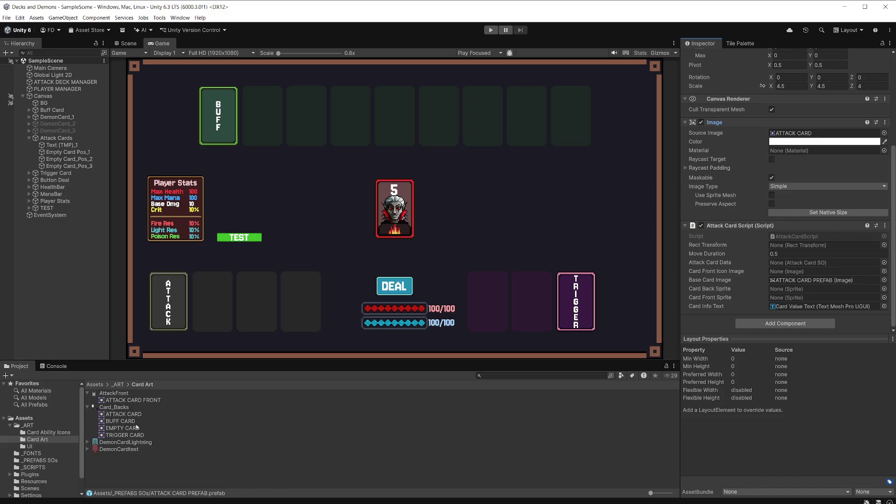
pyautogui.moveTo(133, 419)
pyautogui.mouseDown()
pyautogui.moveTo(461, 327)
pyautogui.moveTo(791, 291)
pyautogui.mouseUp()
pyautogui.moveTo(135, 400); pyautogui.dragTo(797, 298)
pyautogui.scroll(2, 832, 223)
pyautogui.scroll(-2, 831, 223)
# Open ATTACK CARD PREFAB in Prefab Mode, assign Ability Icon as front icon image, and start play
pyautogui.click(41, 462)
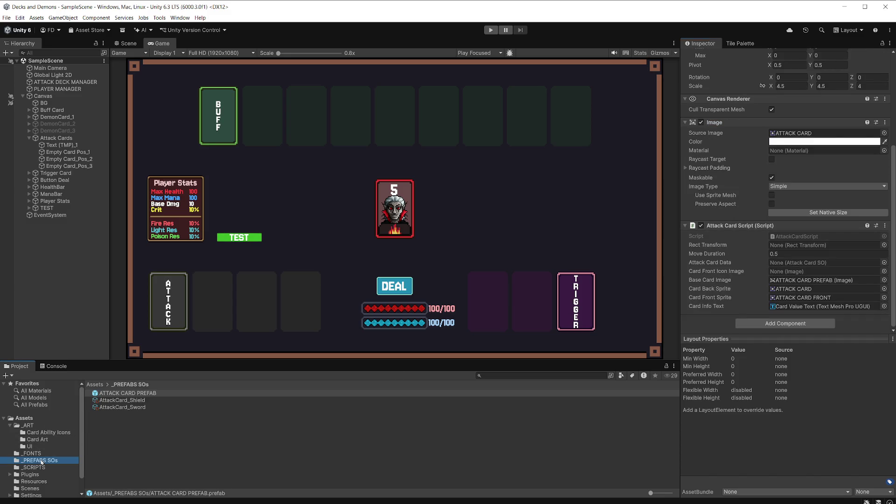
pyautogui.doubleClick(157, 394)
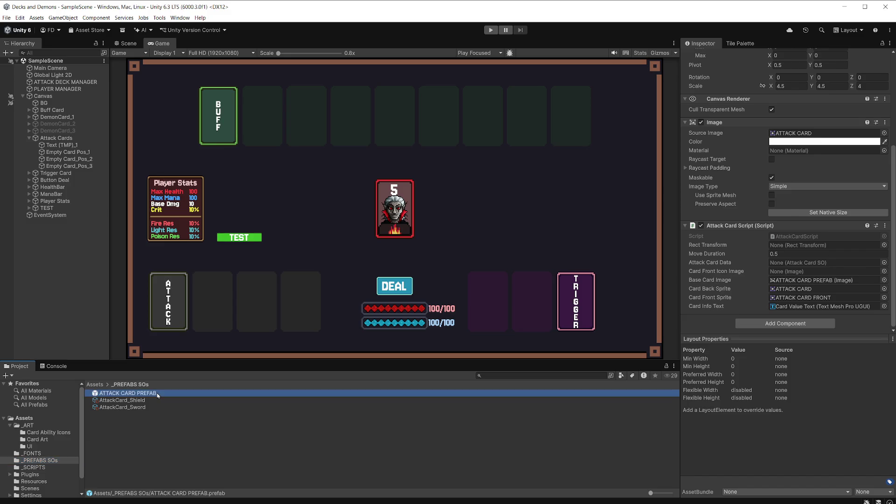
pyautogui.scroll(-2, 836, 210)
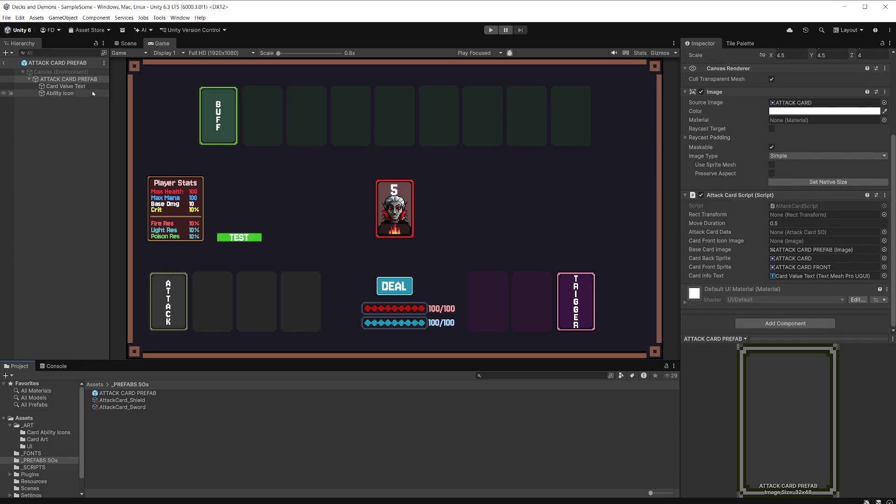
pyautogui.moveTo(565, 146)
pyautogui.mouseDown()
pyautogui.moveTo(799, 225)
pyautogui.moveTo(802, 240)
pyautogui.mouseUp()
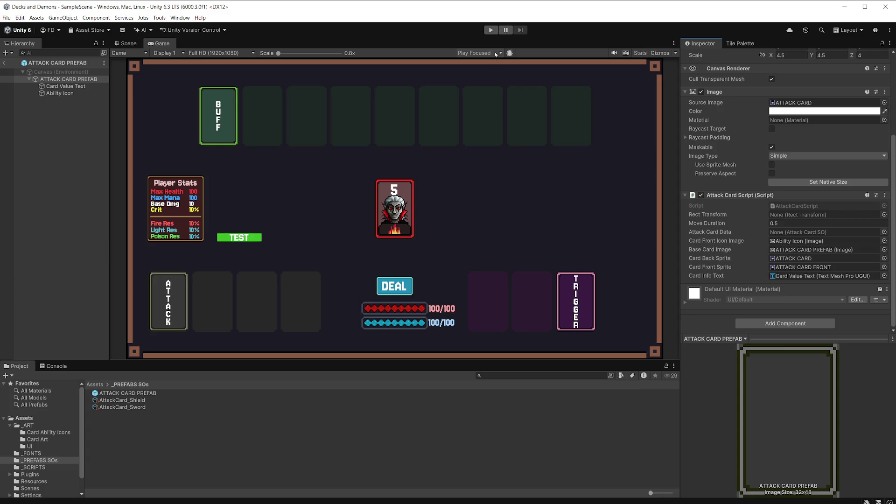
pyautogui.click(491, 30)
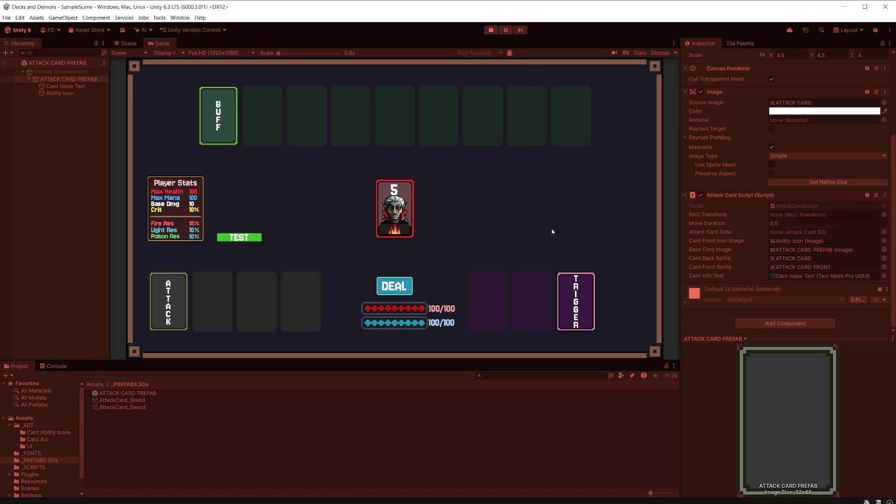
# Deal attack cards into the hand several times and trigger the TEST hit on the player stats
pyautogui.click(398, 290)
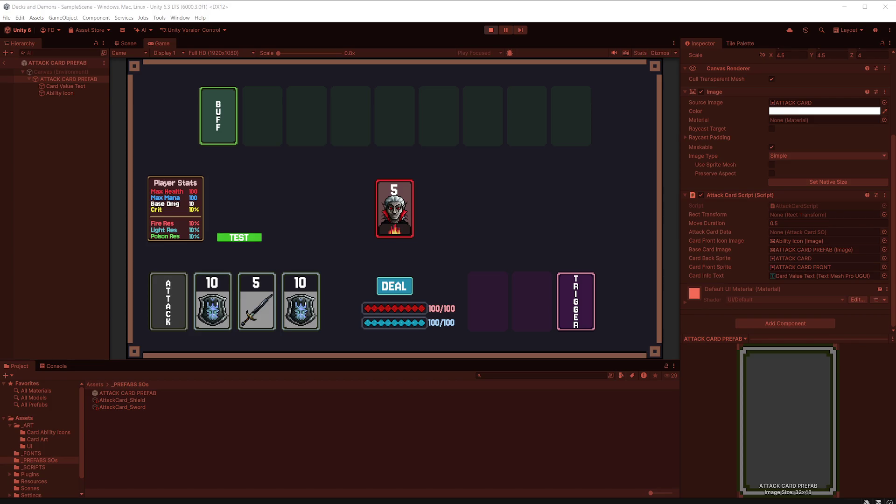
pyautogui.click(394, 287)
pyautogui.click(394, 288)
pyautogui.click(395, 288)
pyautogui.click(395, 288)
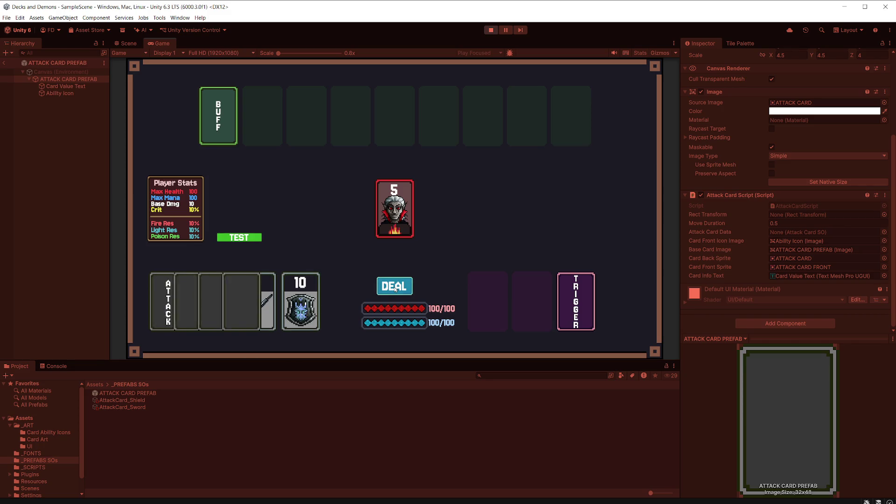
pyautogui.click(394, 288)
pyautogui.click(395, 288)
pyautogui.click(396, 289)
# Redeal the hand a few more times, then return to SampleScene and stop Play mode
pyautogui.click(247, 237)
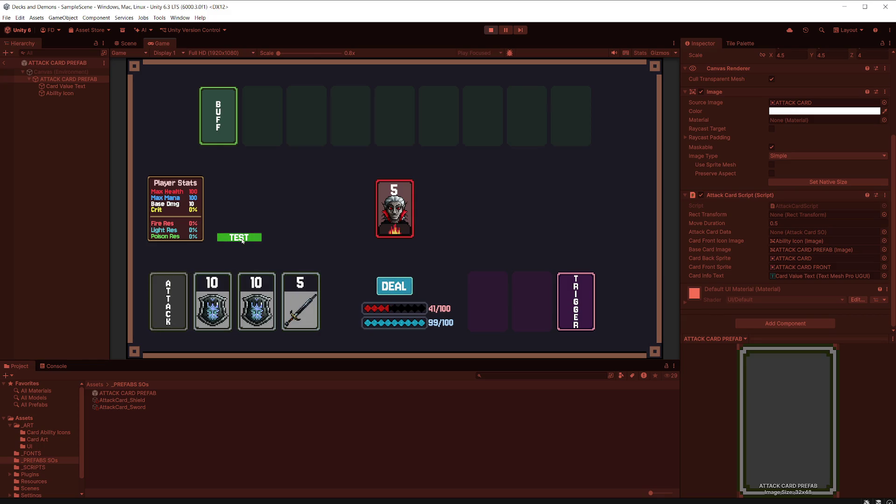
pyautogui.click(392, 288)
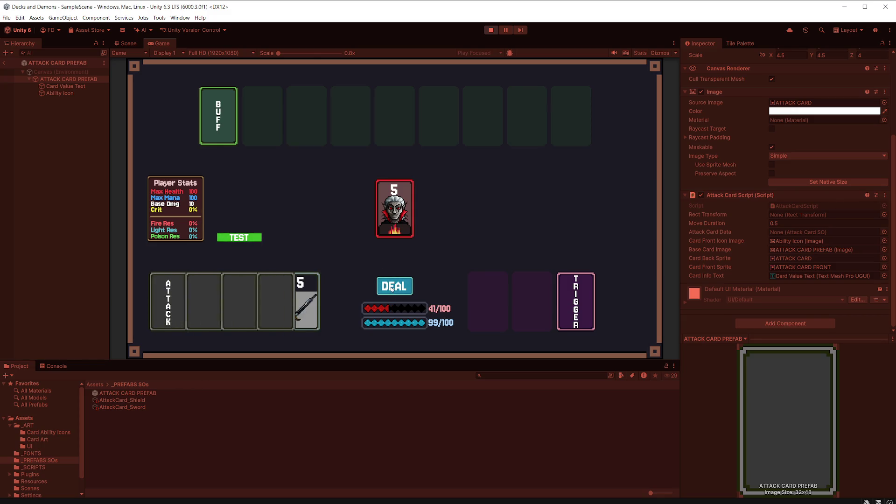
pyautogui.click(392, 289)
pyautogui.click(393, 289)
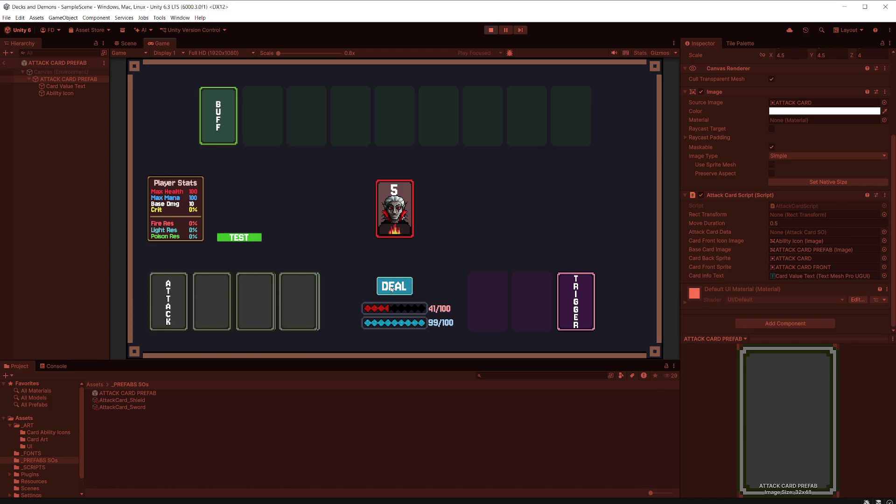
pyautogui.click(392, 289)
pyautogui.click(392, 289)
pyautogui.click(392, 288)
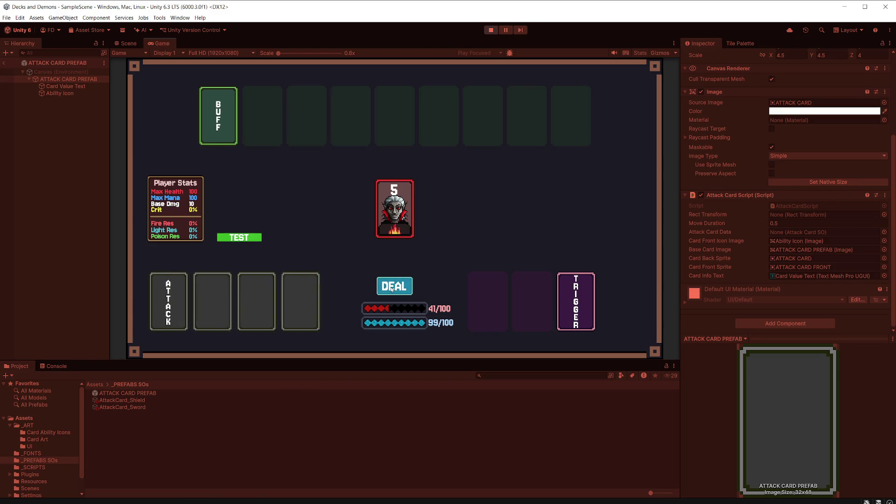
pyautogui.click(392, 289)
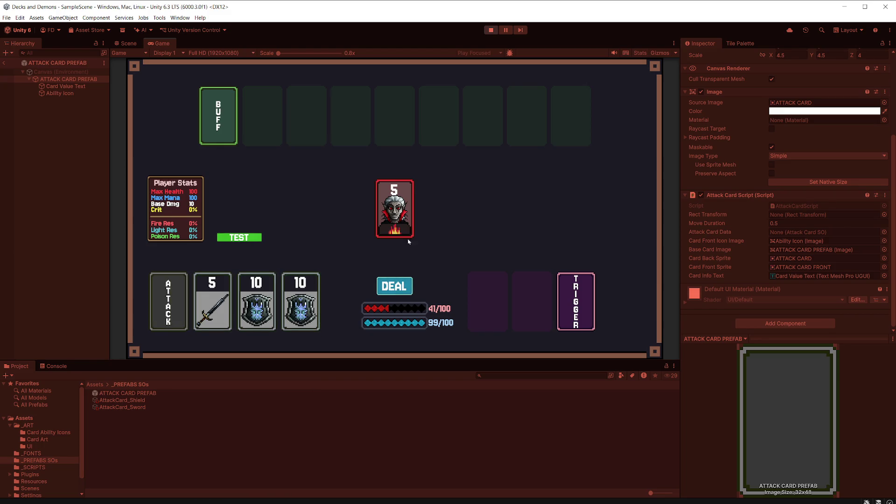
pyautogui.click(4, 64)
pyautogui.click(491, 31)
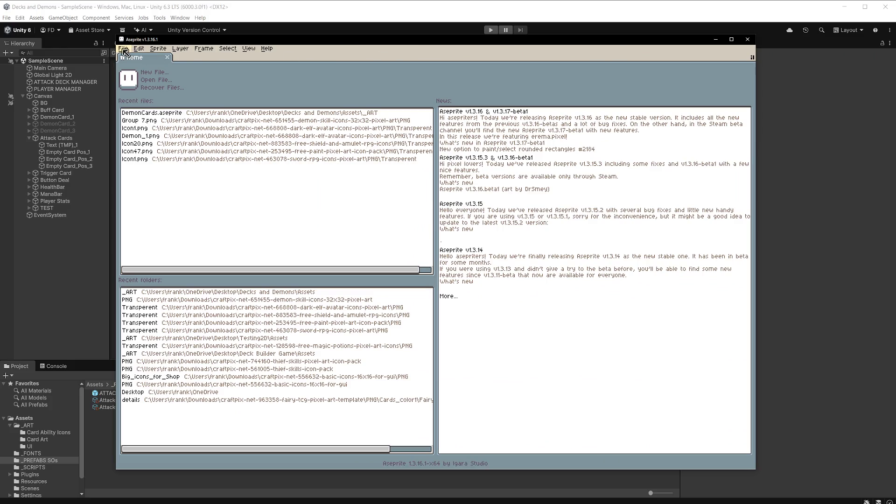
# Reposition the Aseprite window and bring up File > Open
pyautogui.click(124, 50)
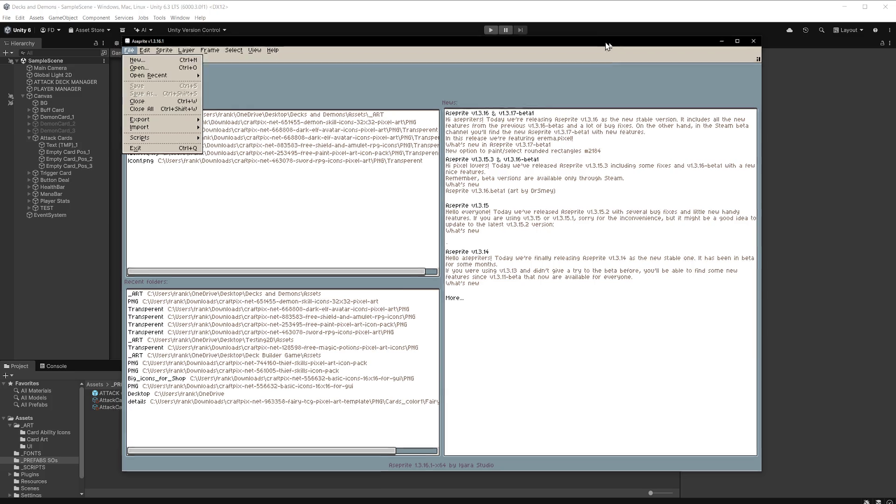
pyautogui.moveTo(601, 42); pyautogui.dragTo(643, 60)
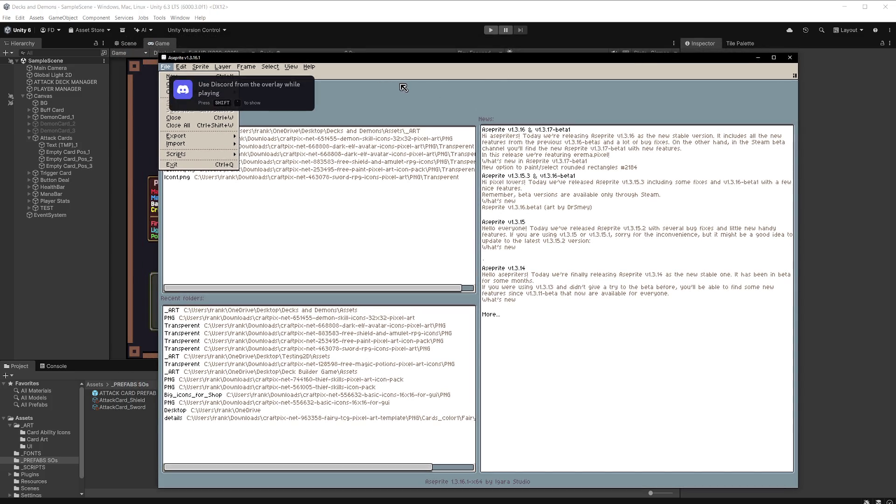
pyautogui.moveTo(187, 138)
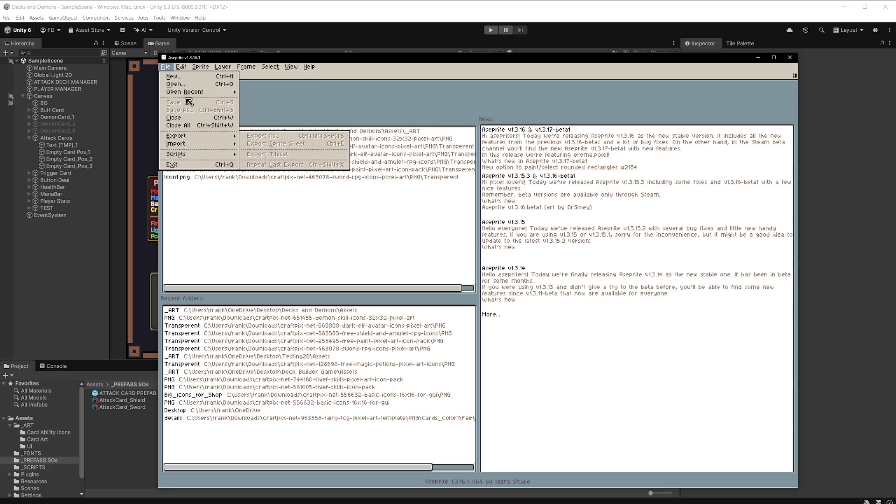
pyautogui.moveTo(193, 97)
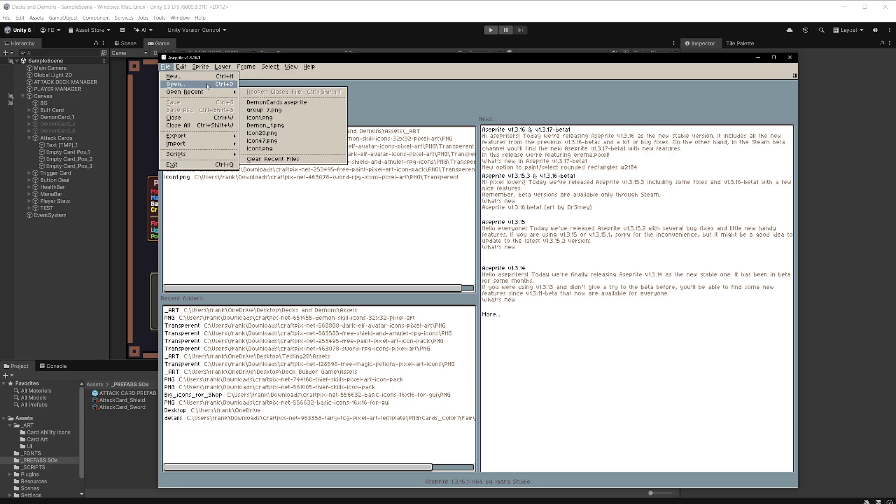
pyautogui.click(211, 84)
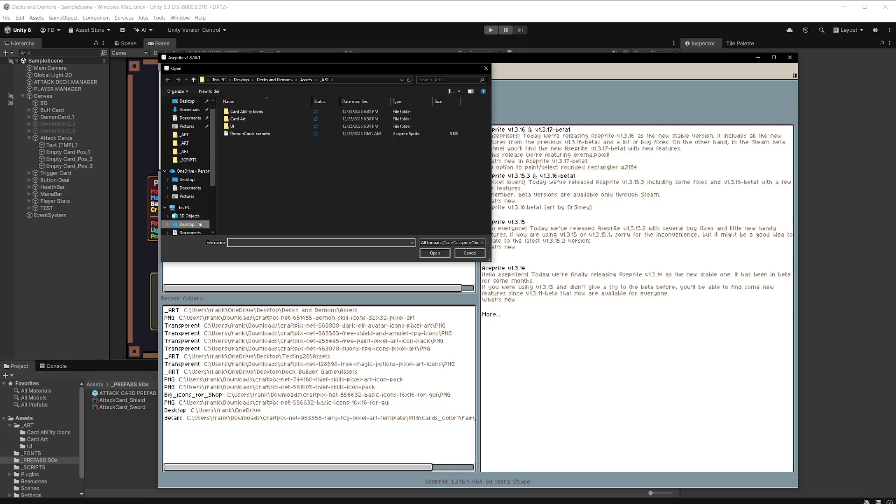
# Browse to Desktop/Decks and Demons/Assets/_ART/Card Art and open Card_Backs.aseprite
pyautogui.click(187, 224)
pyautogui.doubleClick(260, 126)
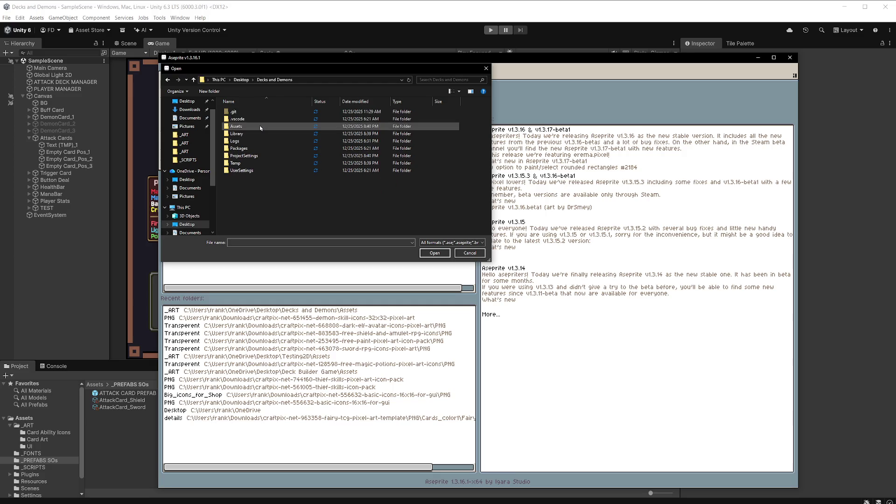
pyautogui.doubleClick(249, 126)
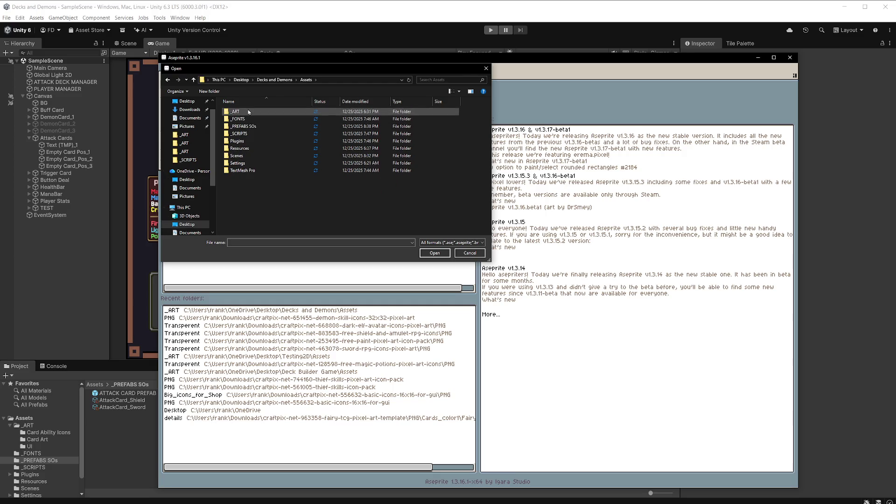
pyautogui.doubleClick(271, 112)
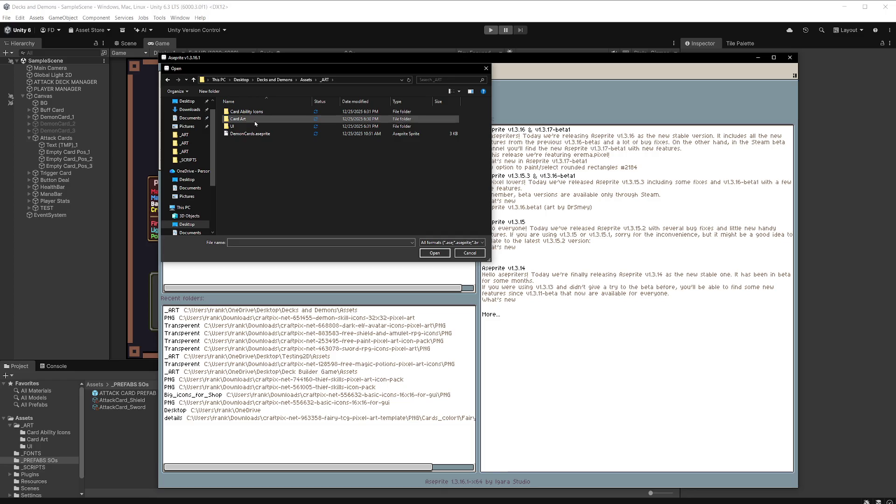
pyautogui.doubleClick(254, 119)
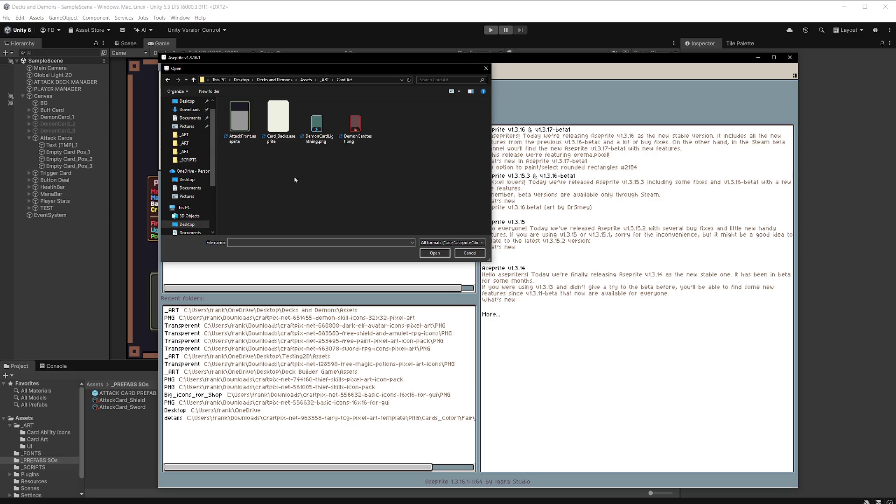
pyautogui.click(276, 123)
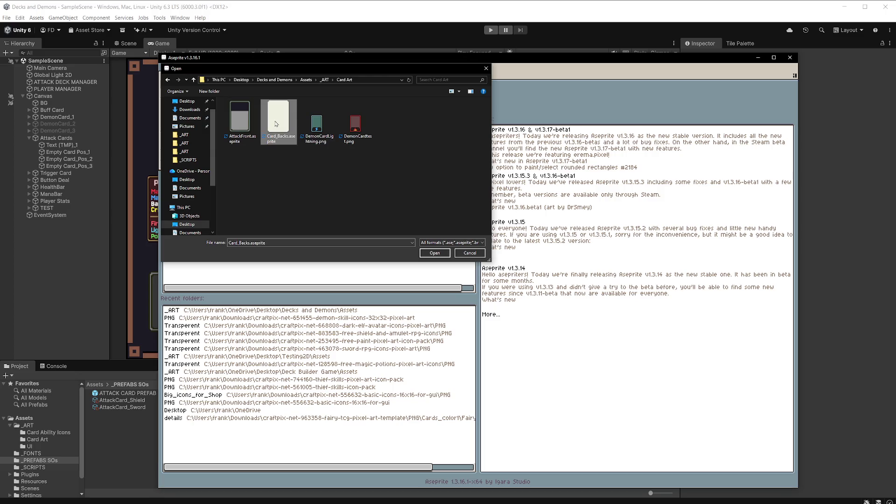
pyautogui.click(426, 255)
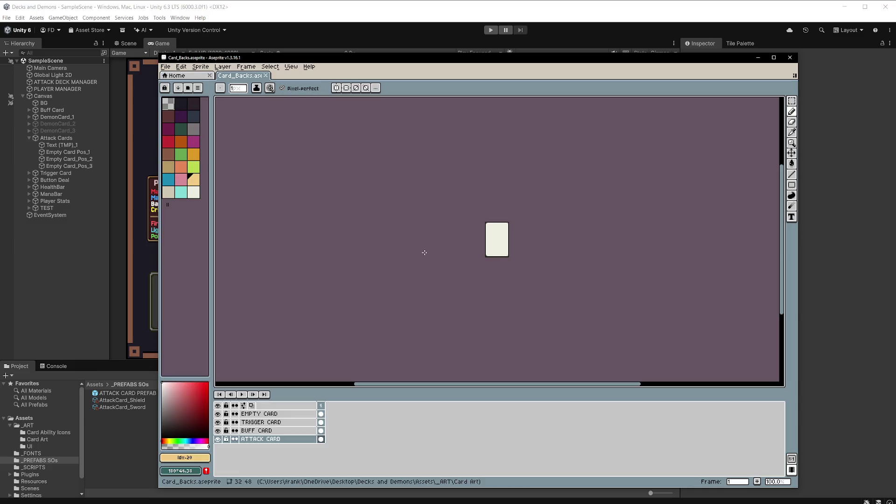
# Hide the EMPTY and TRIGGER CARD layers and select and copy the BUFF CARD artwork
pyautogui.click(218, 414)
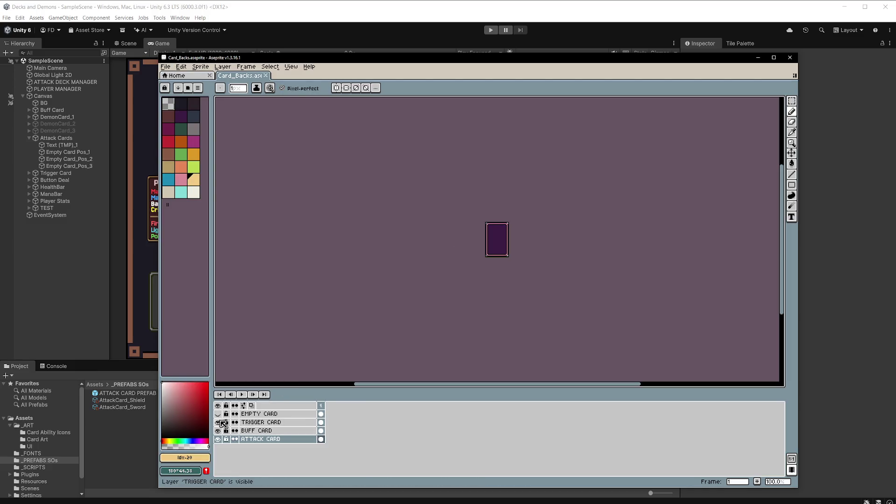
pyautogui.click(218, 422)
pyautogui.click(261, 432)
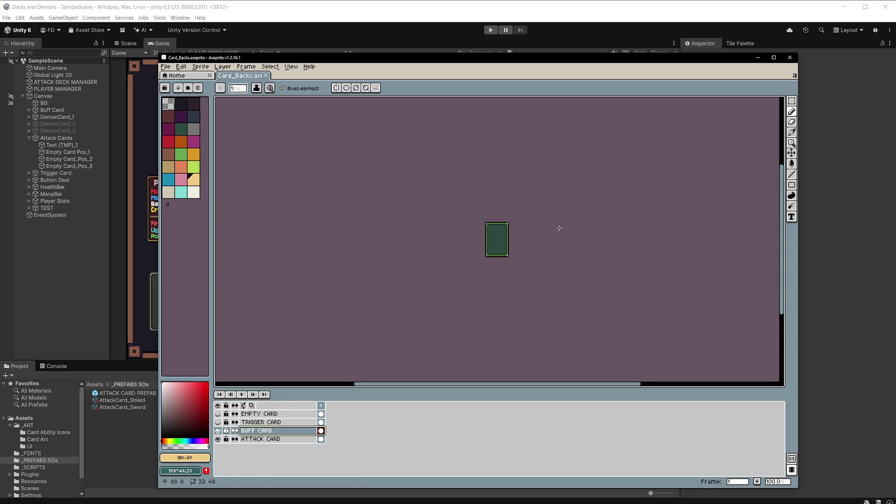
pyautogui.scroll(5, 539, 236)
pyautogui.scroll(1, 537, 243)
pyautogui.press('m')
pyautogui.hotkey('ctrl', 'a')
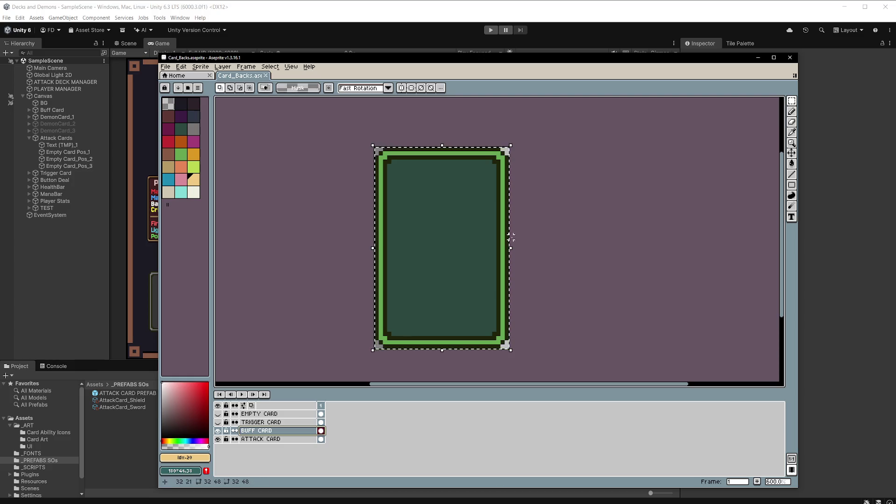
# Paste the buff card into a new sprite and close the Card_Backs document
pyautogui.click(166, 67)
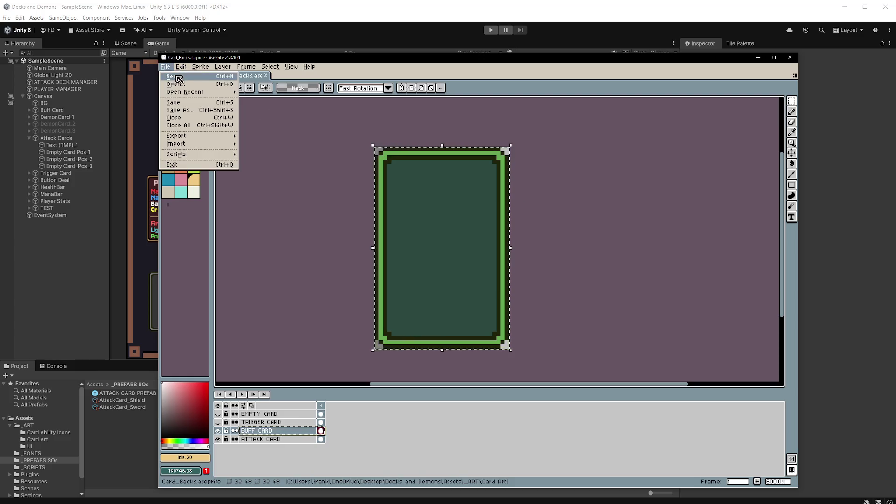
pyautogui.click(179, 78)
pyautogui.click(460, 337)
pyautogui.hotkey('ctrl', 'v')
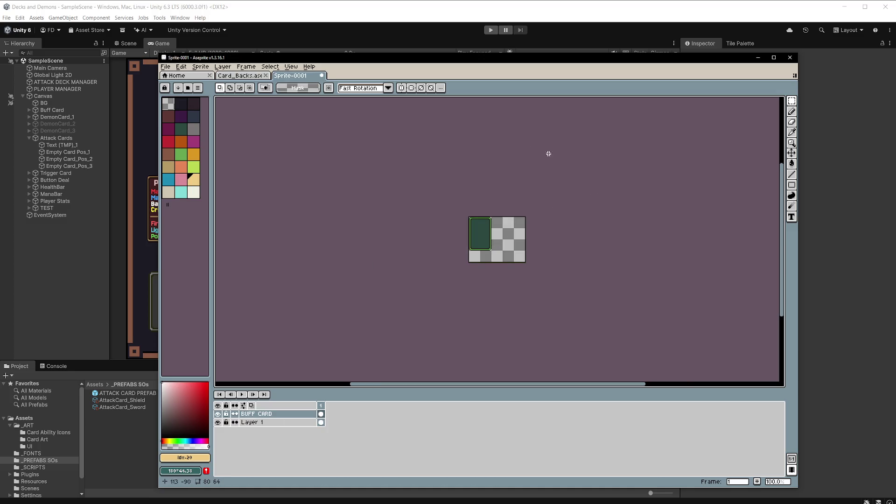
pyautogui.click(266, 76)
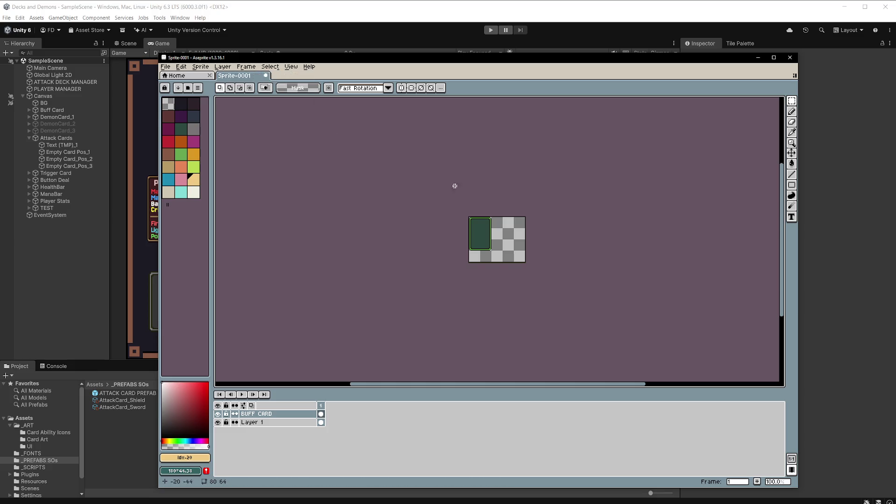
pyautogui.scroll(2, 517, 252)
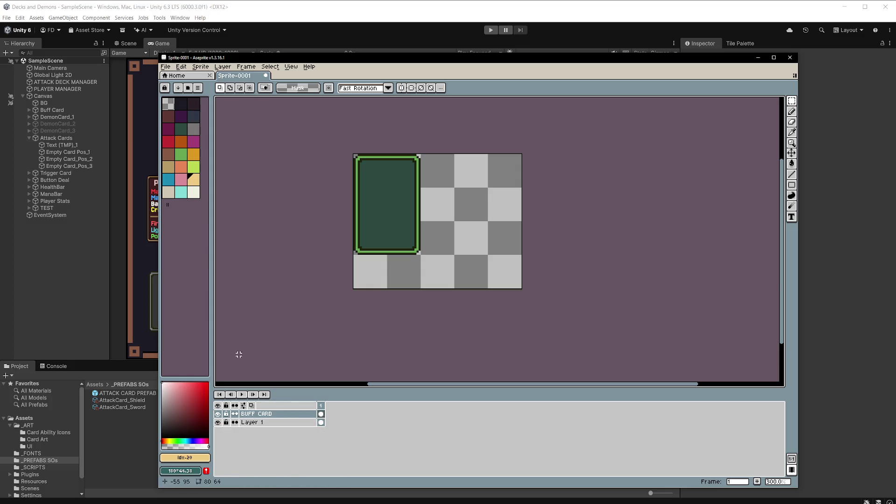
pyautogui.doubleClick(217, 414)
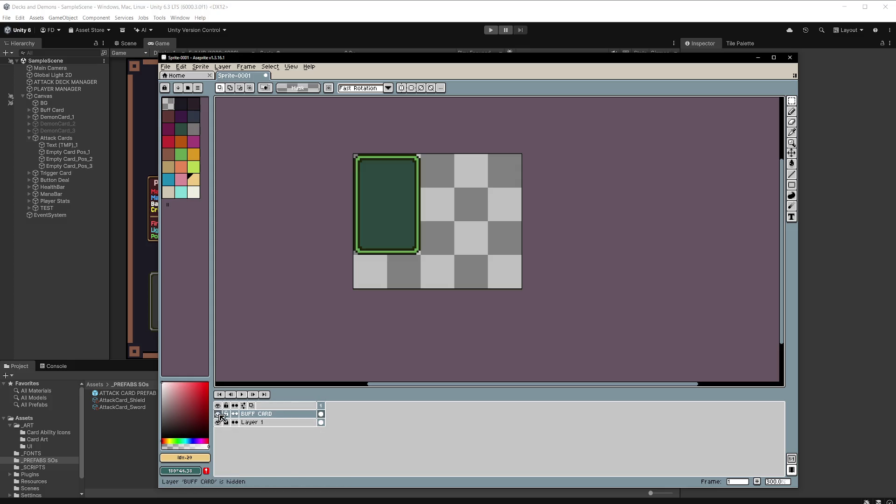
# Trim the new sprite's canvas down to the 32×48 green buff card
pyautogui.click(200, 66)
pyautogui.click(239, 114)
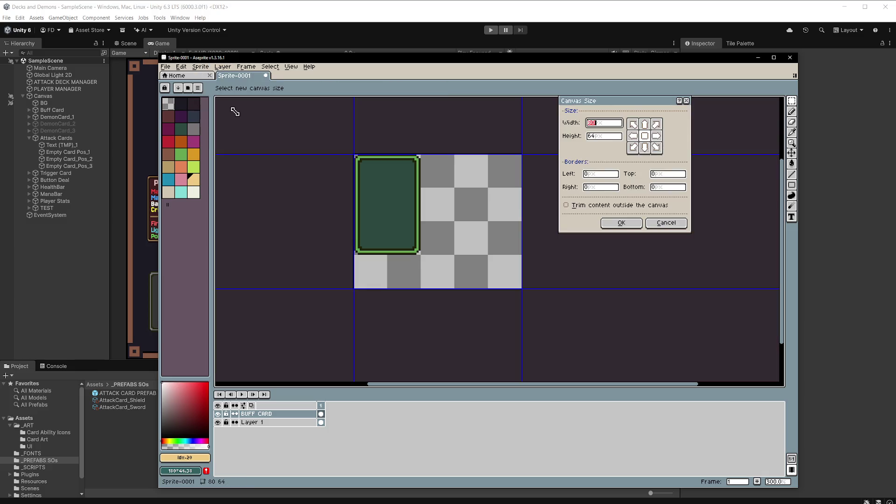
pyautogui.click(667, 224)
pyautogui.click(200, 67)
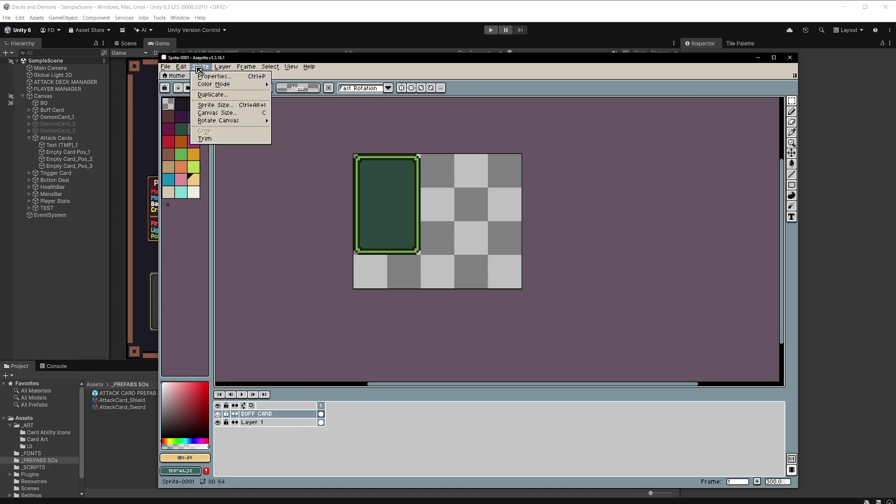
pyautogui.click(219, 141)
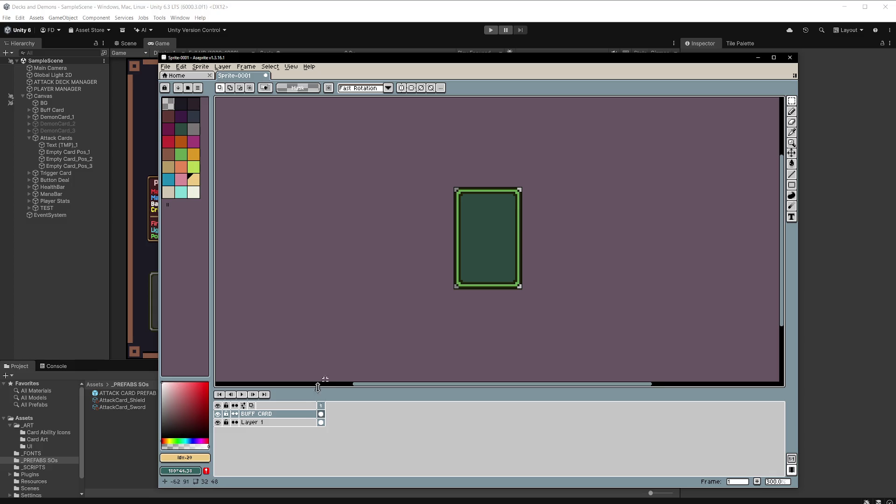
# Delete the empty Layer 1, move the window up-left, and add a fresh empty layer
pyautogui.rightClick(283, 423)
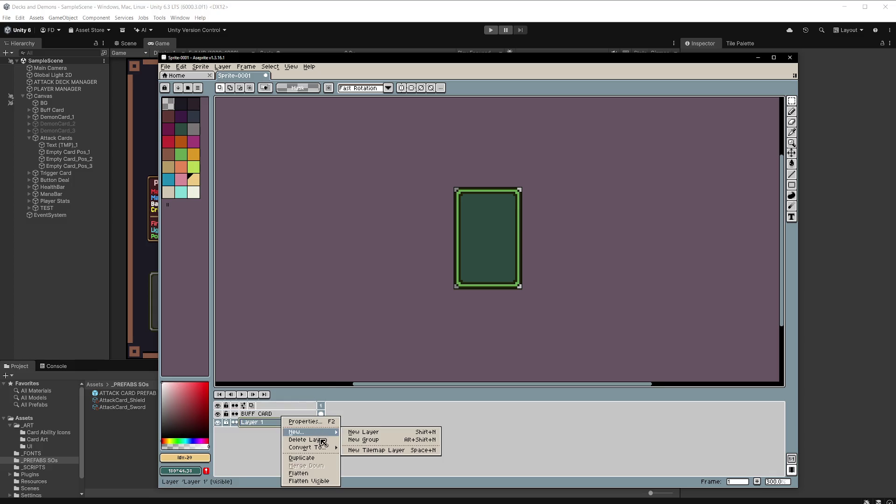
pyautogui.click(307, 440)
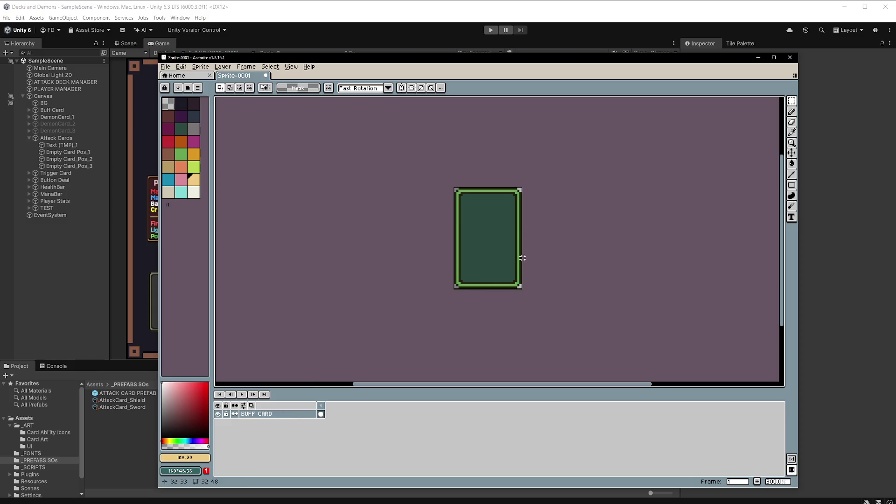
pyautogui.moveTo(515, 61); pyautogui.dragTo(450, 46)
pyautogui.scroll(4, 460, 218)
pyautogui.scroll(-1, 460, 218)
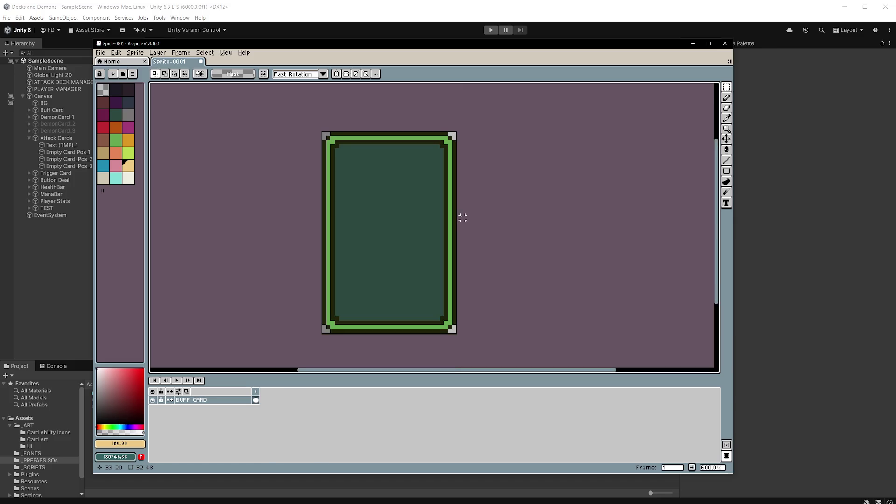
pyautogui.rightClick(239, 405)
pyautogui.moveTo(269, 418)
pyautogui.click(317, 417)
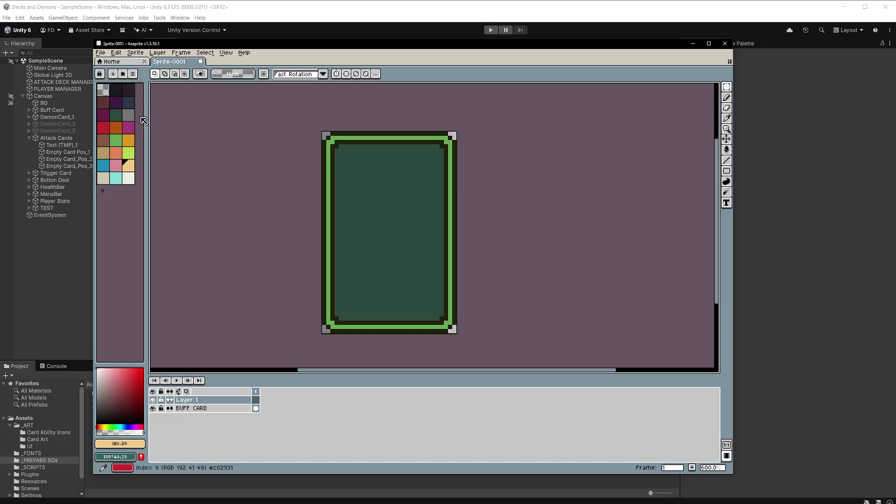
# Pick the dark navy palette swatch as the drawing colour and shift the window down-right
pyautogui.click(118, 90)
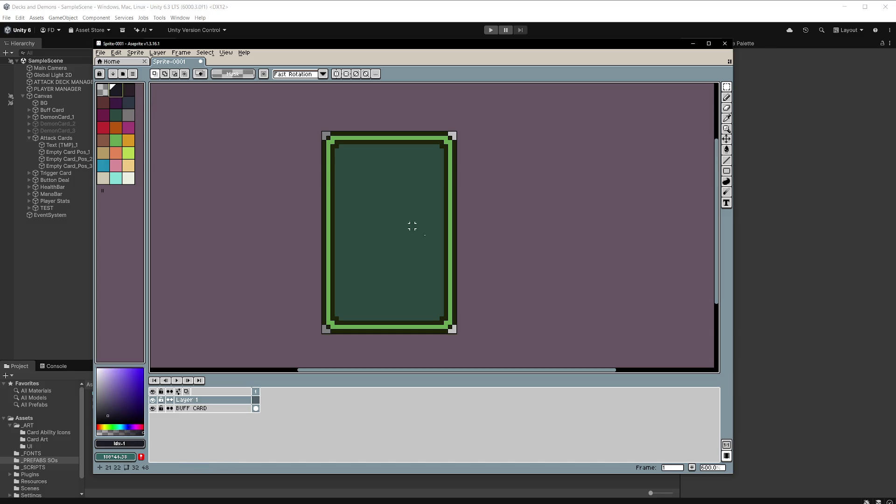
pyautogui.scroll(1, 395, 223)
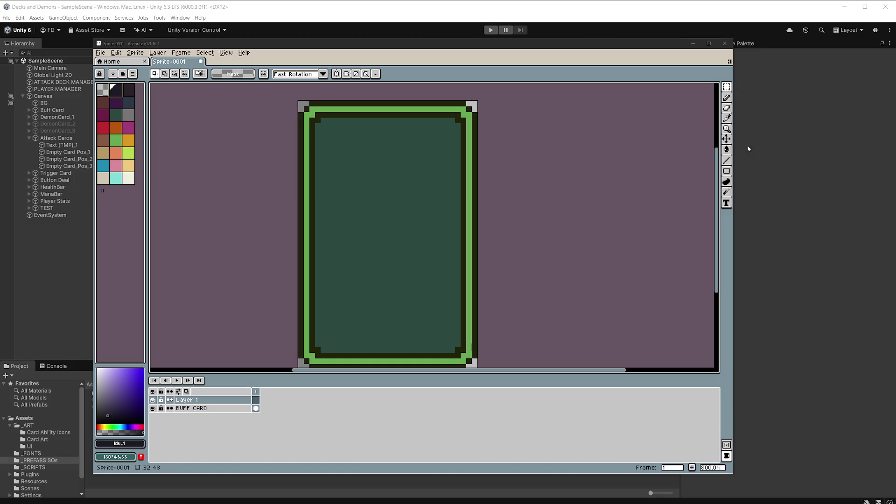
pyautogui.scroll(2, 352, 138)
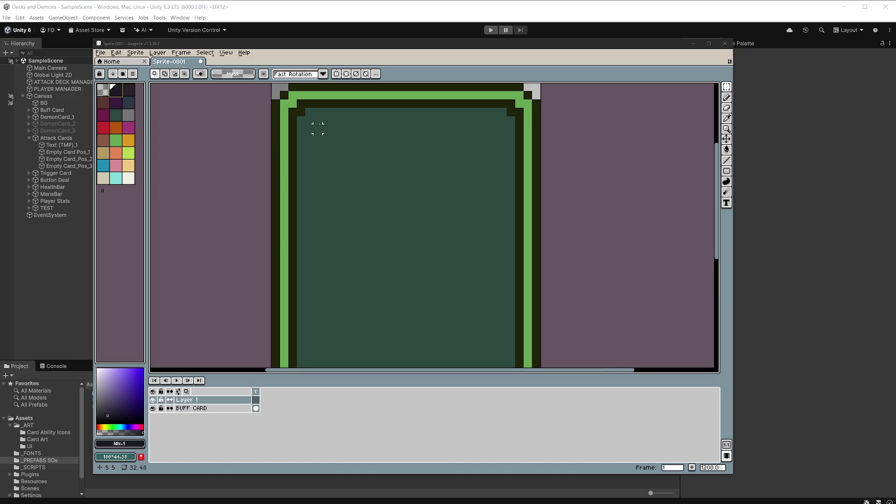
pyautogui.scroll(-2, 318, 120)
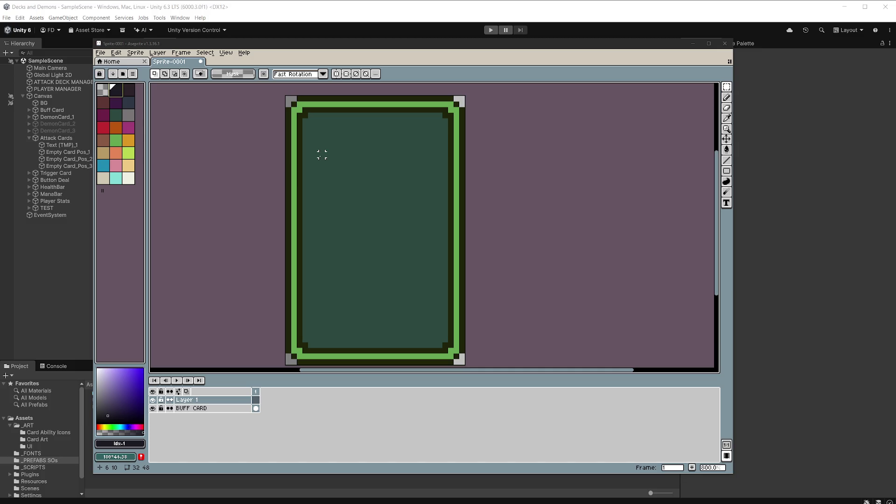
pyautogui.moveTo(316, 48)
pyautogui.mouseDown()
pyautogui.moveTo(431, 176)
pyautogui.moveTo(295, 55)
pyautogui.mouseUp()
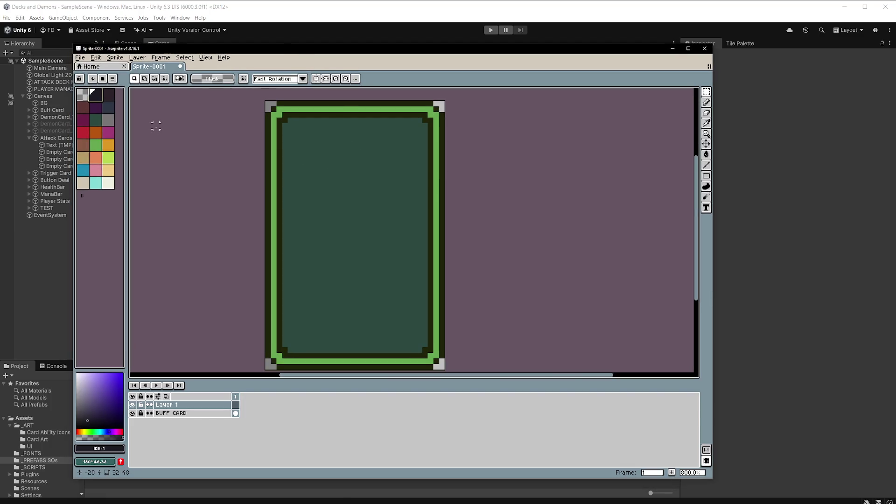
pyautogui.scroll(2, 352, 154)
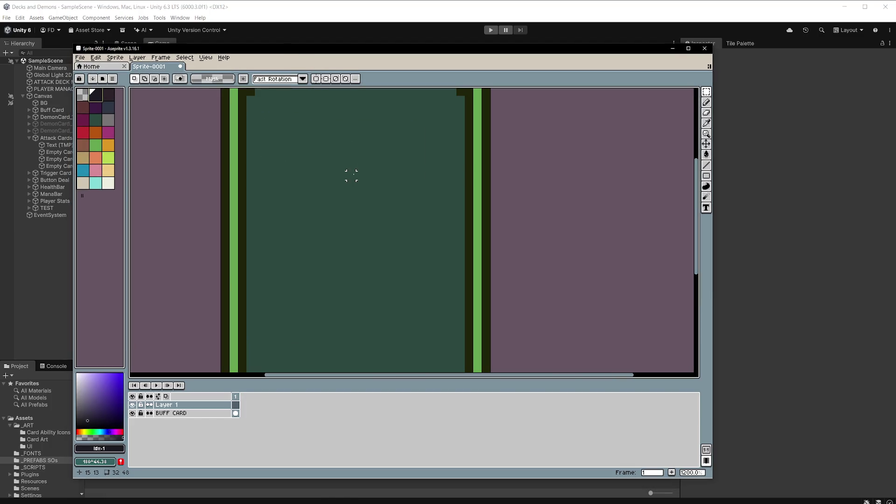
pyautogui.scroll(-1, 352, 176)
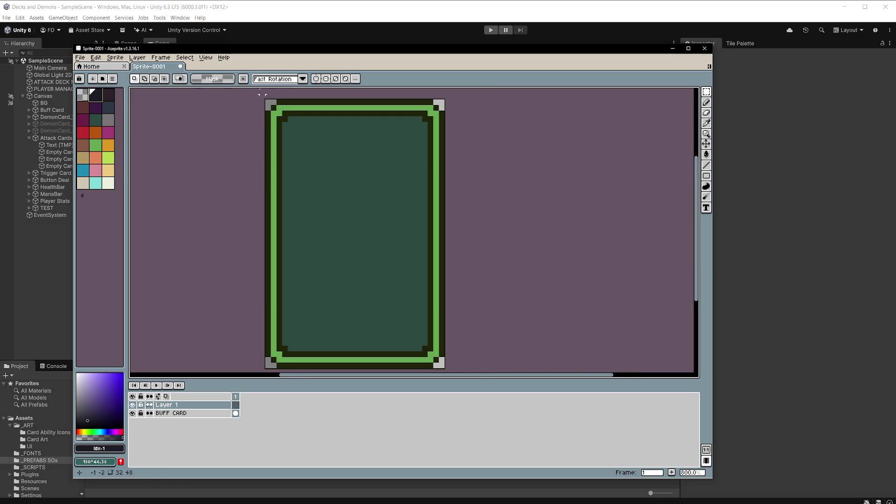
pyautogui.click(205, 58)
# Adjust the grid width and height in Grid Settings and show the grid over the card
pyautogui.moveTo(256, 112)
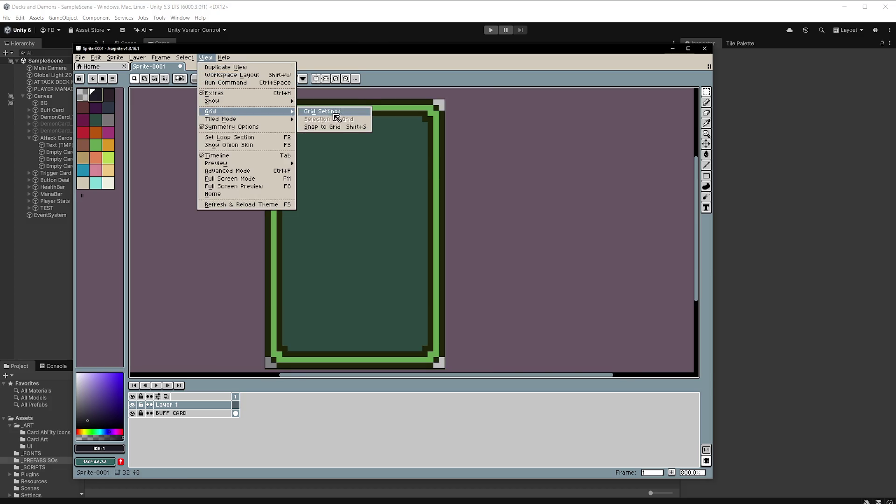
pyautogui.click(337, 112)
pyautogui.click(390, 288)
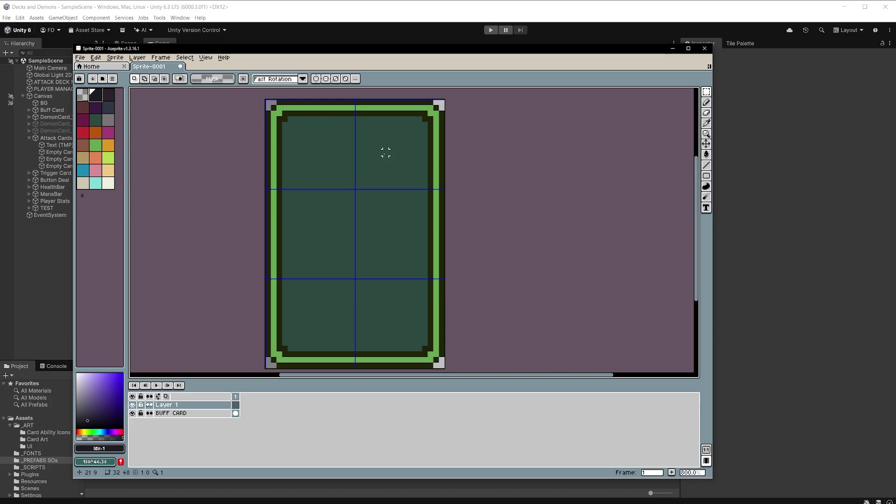
pyautogui.click(206, 58)
pyautogui.moveTo(257, 113)
pyautogui.click(351, 115)
pyautogui.press('Tab')
pyautogui.click(382, 267)
pyautogui.press('Tab')
pyautogui.press('Return')
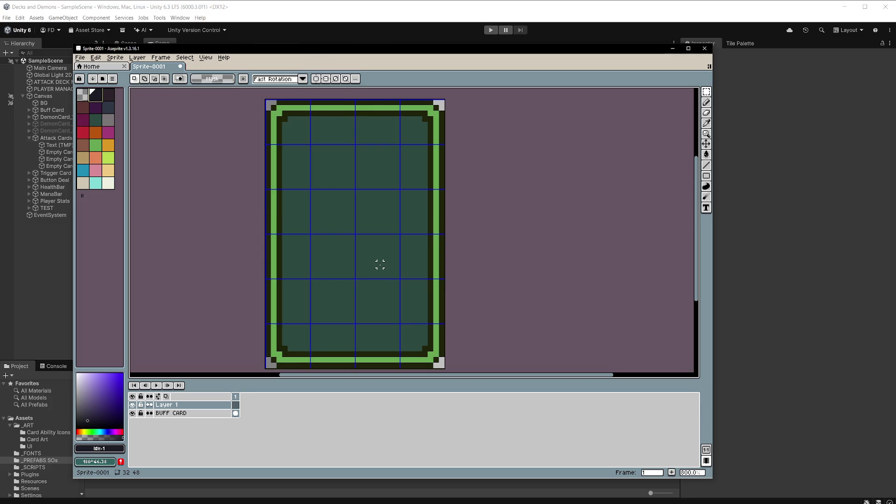
pyautogui.scroll(2, 362, 152)
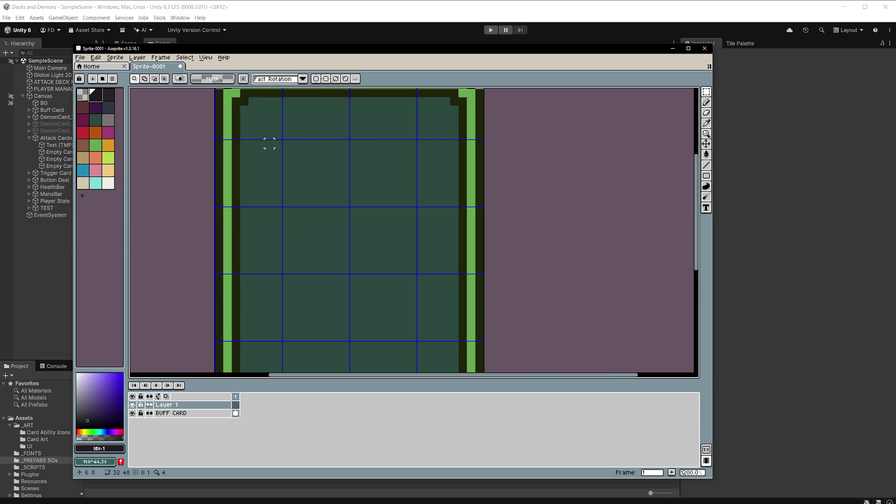
# Fill a rectangle across the card's upper interior and the band above it with dark navy
pyautogui.click(253, 144)
pyautogui.moveTo(260, 144)
pyautogui.mouseDown()
pyautogui.moveTo(423, 229)
pyautogui.moveTo(449, 273)
pyautogui.mouseUp()
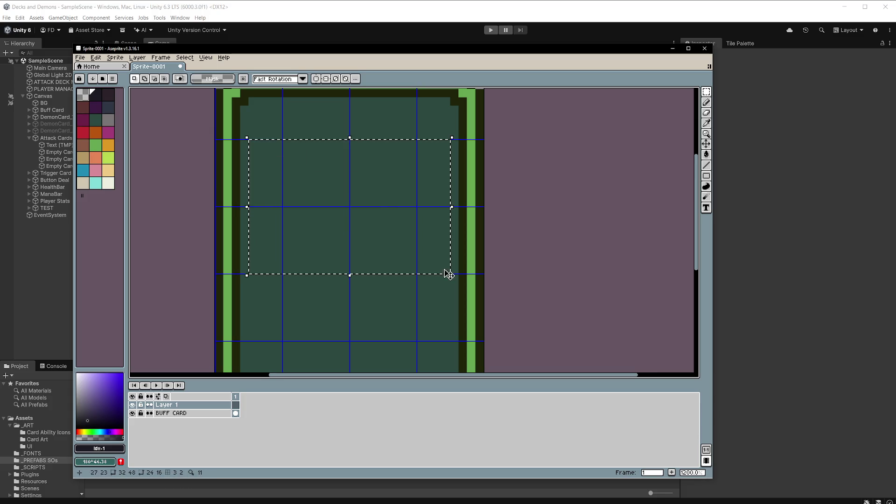
pyautogui.press('g')
pyautogui.click(346, 189)
pyautogui.scroll(-2, 390, 178)
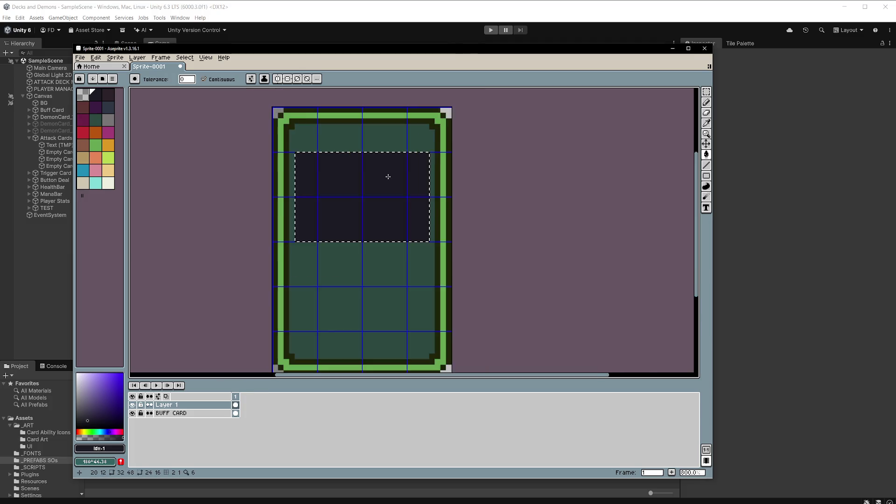
pyautogui.scroll(1, 388, 177)
pyautogui.scroll(1, 388, 176)
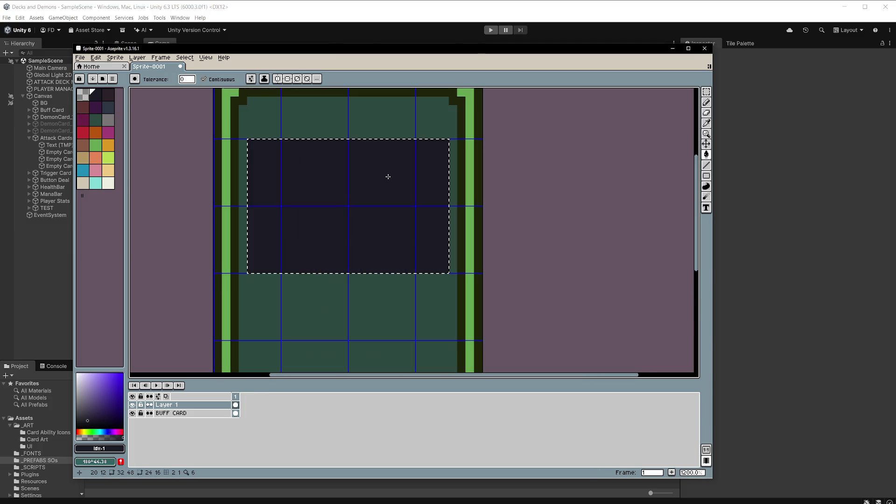
pyautogui.press('m')
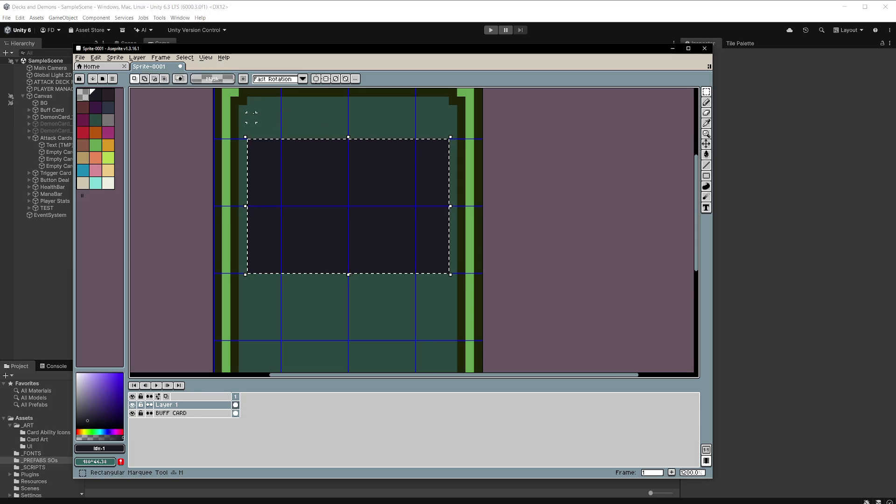
pyautogui.moveTo(249, 107)
pyautogui.mouseDown()
pyautogui.moveTo(268, 135)
pyautogui.moveTo(450, 140)
pyautogui.mouseUp()
pyautogui.press('g')
pyautogui.click(332, 128)
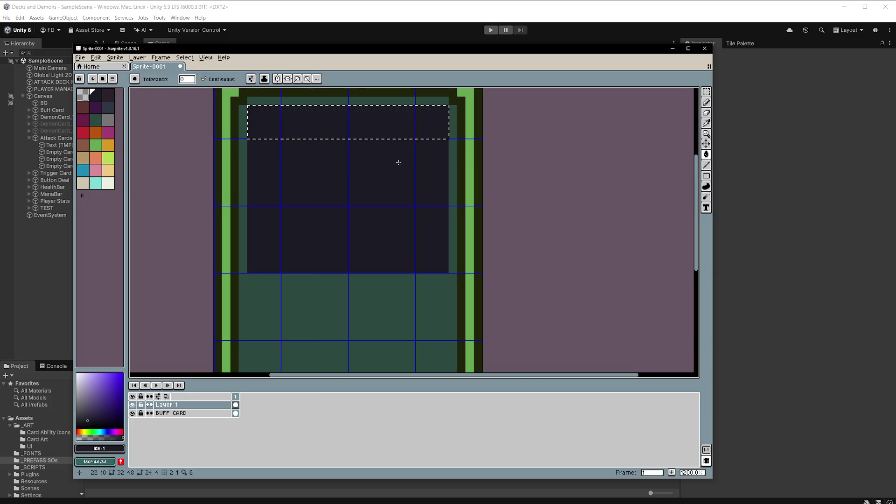
pyautogui.scroll(-3, 399, 160)
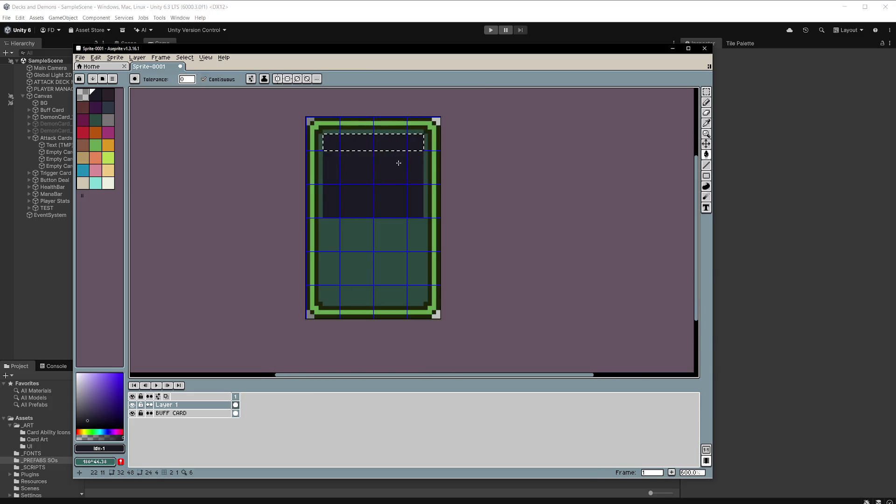
# Clear the selection, hide the grid, and pencil in the panel's top corner pixels
pyautogui.press('v')
pyautogui.hotkey('ctrl', 'd')
pyautogui.press('g')
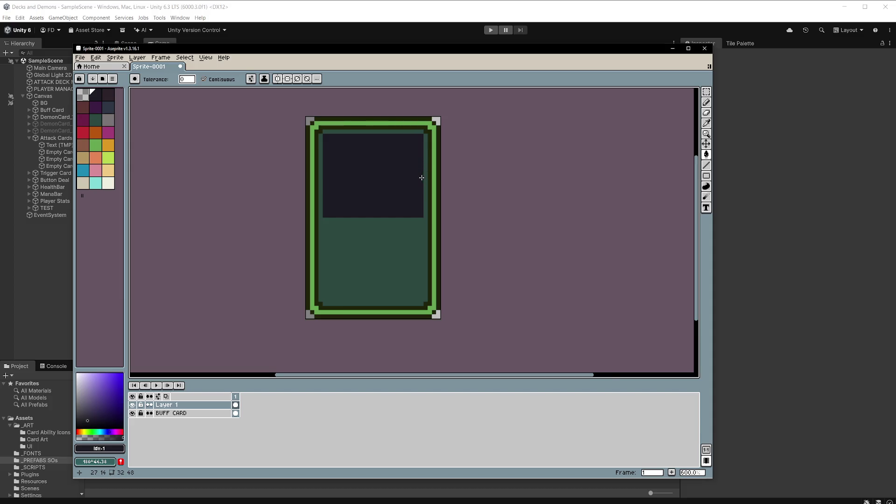
pyautogui.scroll(1, 422, 178)
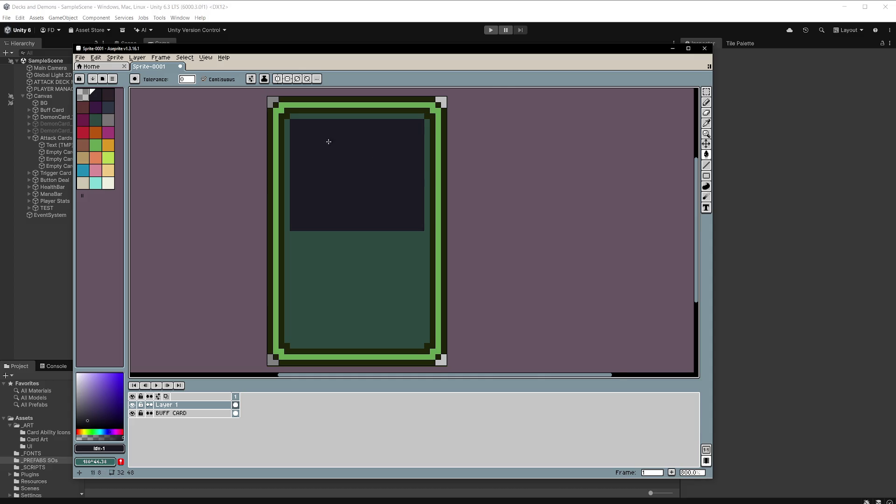
pyautogui.scroll(1, 320, 132)
pyautogui.press('b')
pyautogui.click(279, 115)
pyautogui.click(473, 115)
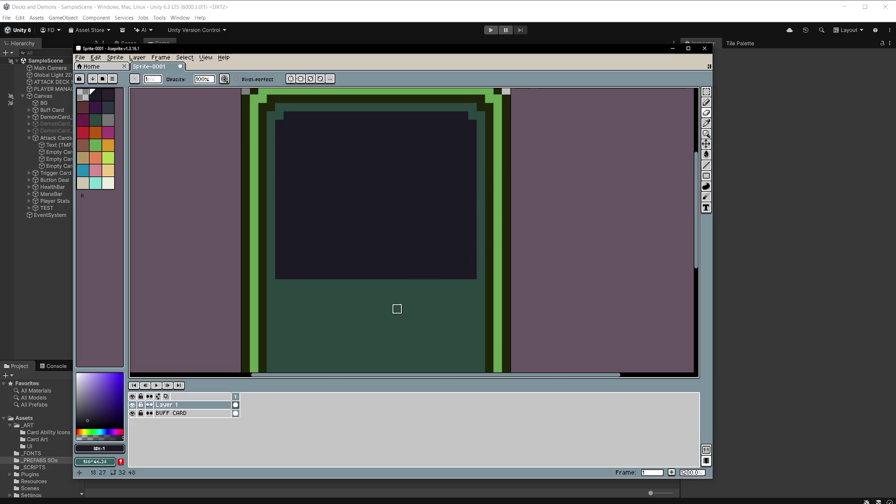
pyautogui.scroll(-1, 404, 283)
pyautogui.scroll(1, 404, 283)
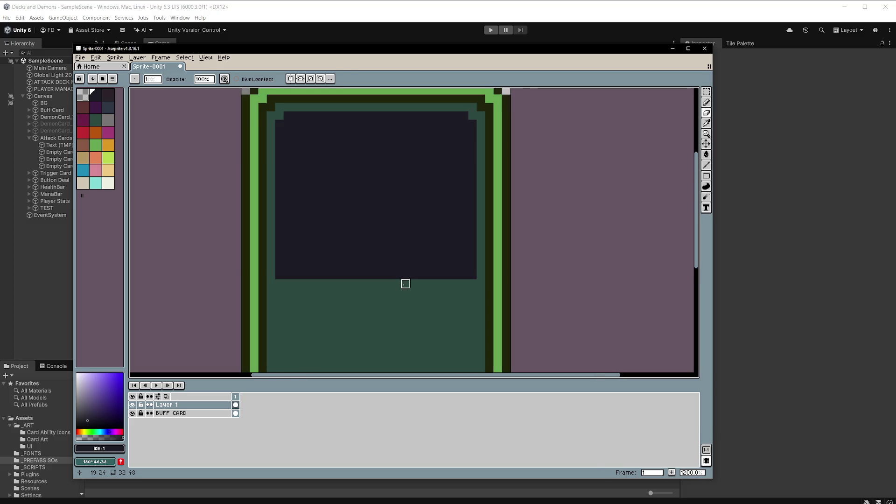
# Darken the leftover teal pixels along the panel's top, left and right edges
pyautogui.click(254, 139)
pyautogui.press('m')
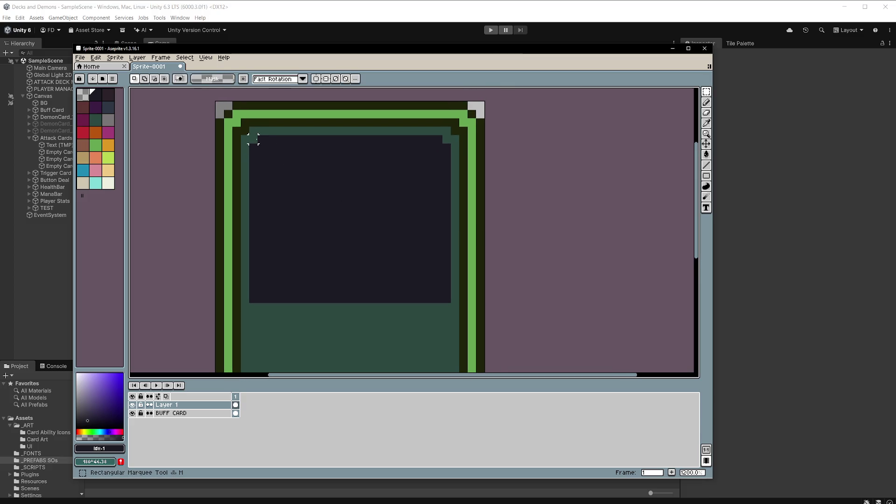
pyautogui.press('b')
pyautogui.moveTo(253, 139); pyautogui.dragTo(254, 132)
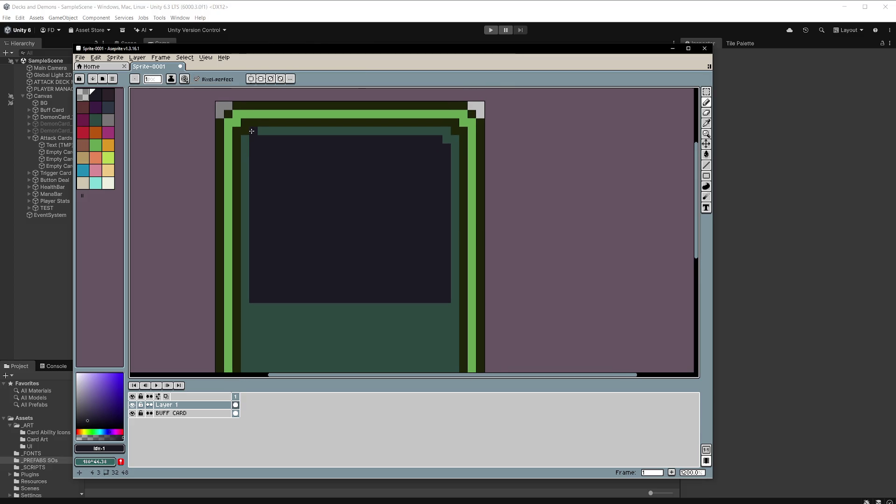
pyautogui.keyDown('shift'); pyautogui.click(447, 131); pyautogui.keyUp('shift')
pyautogui.click(446, 138)
pyautogui.click(455, 139)
pyautogui.keyDown('shift'); pyautogui.click(455, 298); pyautogui.keyUp('shift')
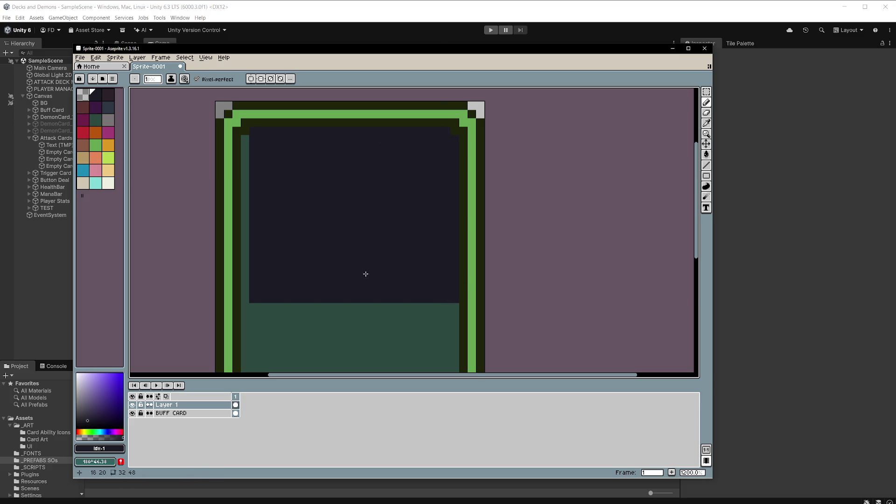
pyautogui.click(247, 297)
pyautogui.moveTo(245, 140); pyautogui.dragTo(245, 293)
pyautogui.scroll(-4, 406, 210)
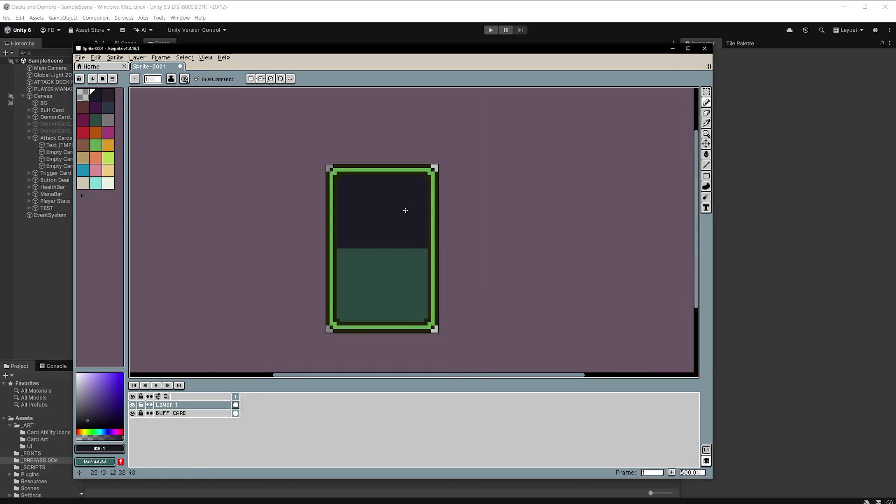
pyautogui.scroll(2, 405, 211)
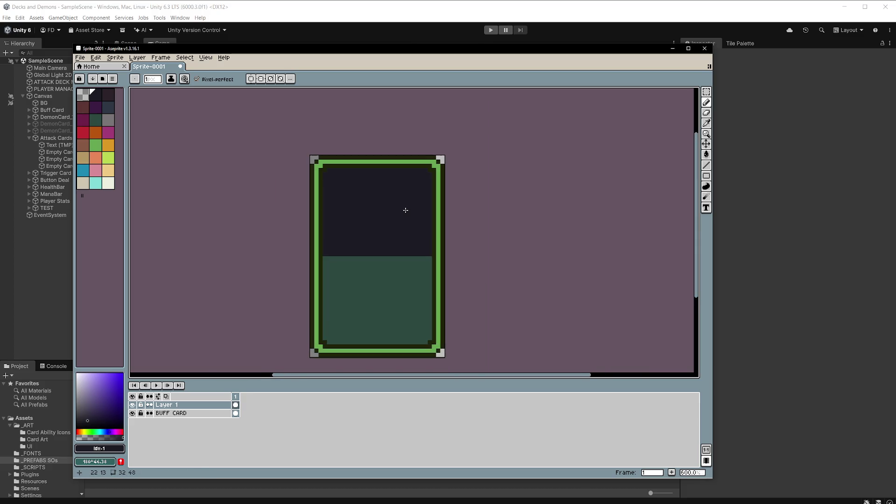
# Delete Layer 1, leaving only the BUFF CARD layer with frame and navy panel
pyautogui.rightClick(196, 409)
pyautogui.moveTo(210, 423)
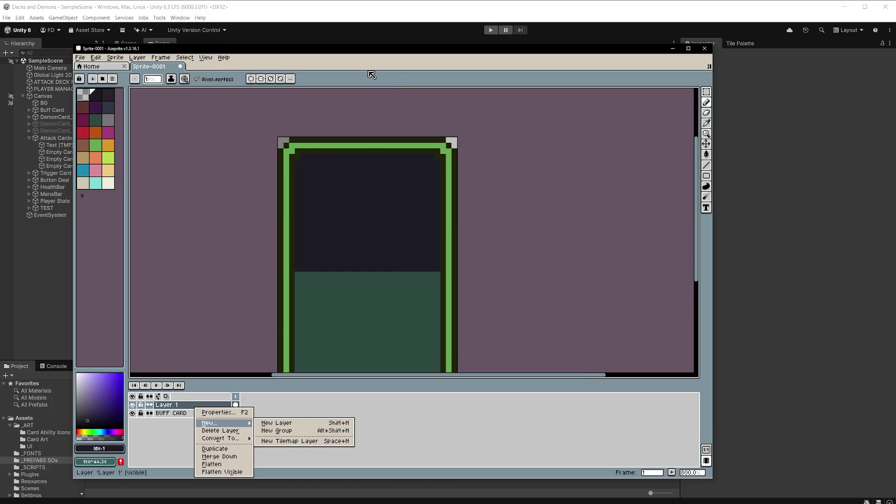
pyautogui.press('Escape')
pyautogui.scroll(-1, 432, 195)
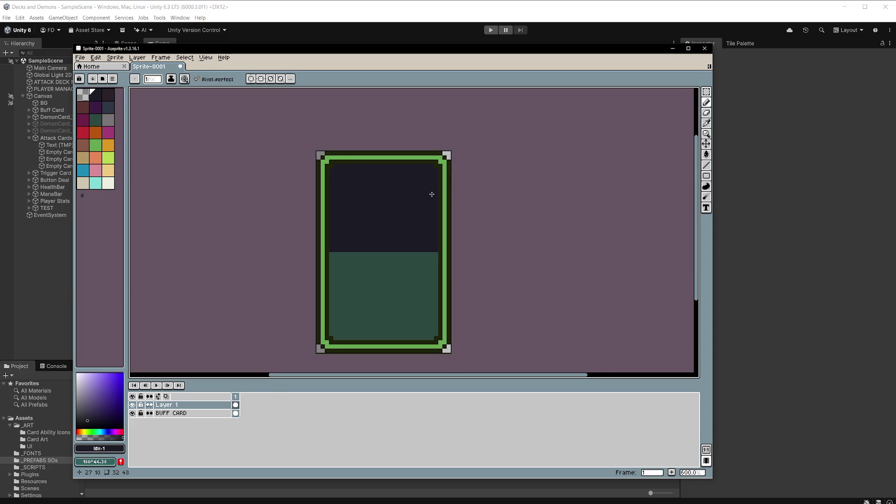
pyautogui.scroll(1, 431, 194)
pyautogui.scroll(-1, 431, 193)
pyautogui.rightClick(193, 409)
pyautogui.click(233, 455)
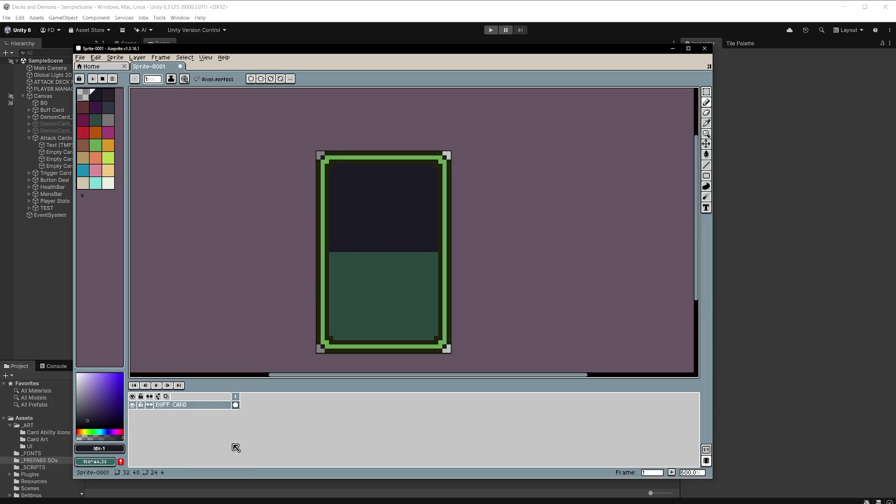
pyautogui.click(81, 58)
pyautogui.moveTo(123, 131)
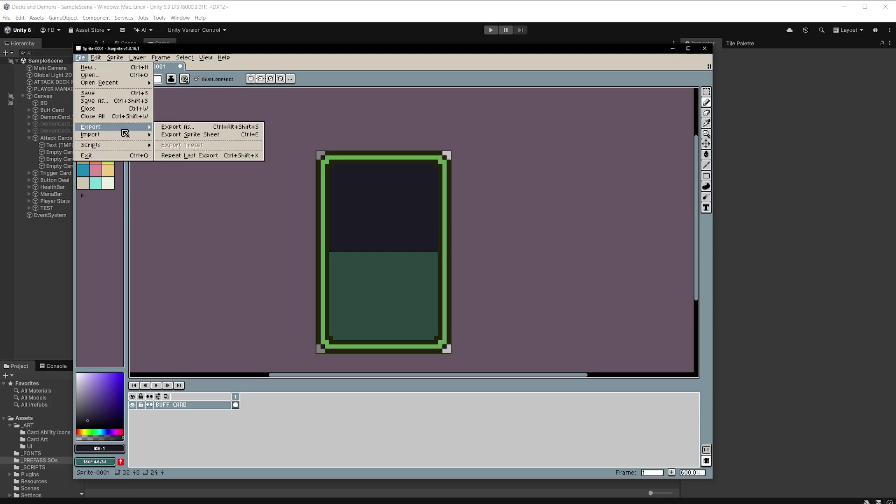
# In Export As, browse to Decks and Demons/Assets/_ART/Card Art as the export location
pyautogui.click(204, 129)
pyautogui.click(231, 70)
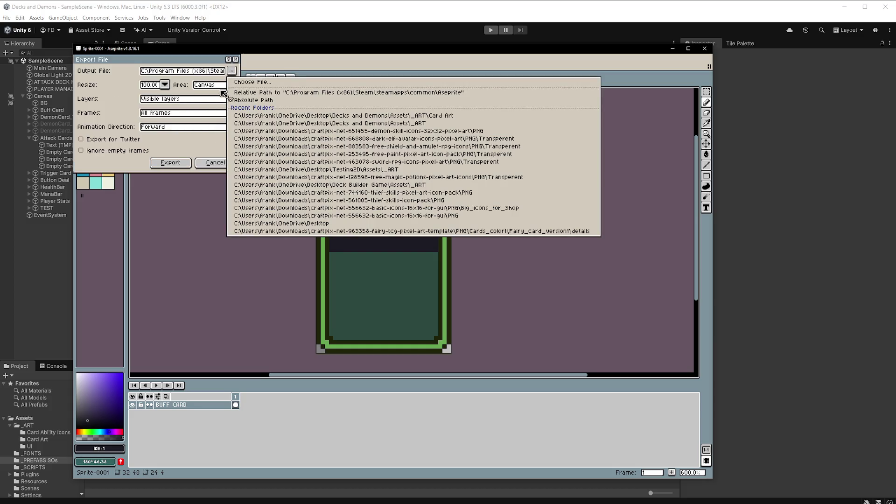
pyautogui.click(261, 83)
pyautogui.click(101, 111)
pyautogui.doubleClick(183, 112)
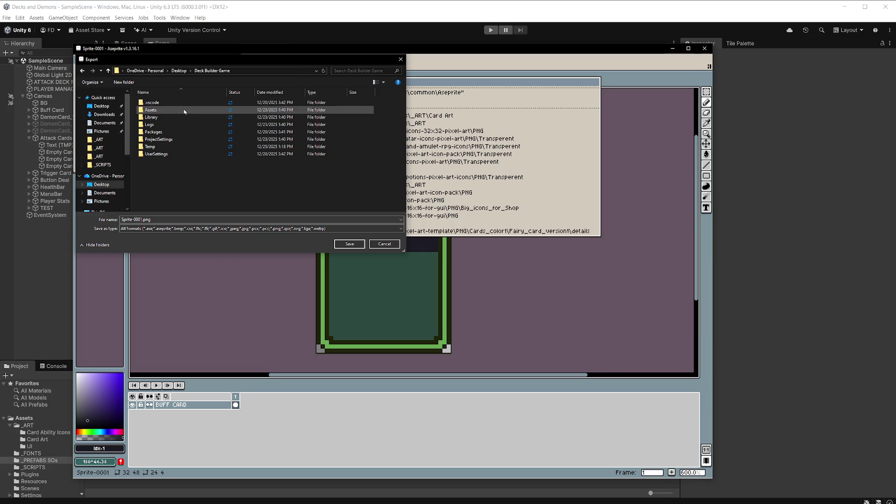
pyautogui.click(82, 70)
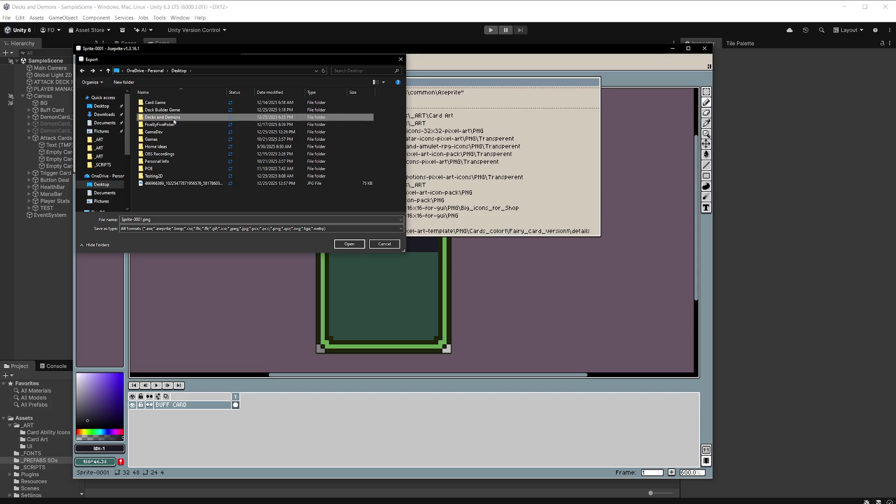
pyautogui.doubleClick(174, 117)
pyautogui.doubleClick(159, 112)
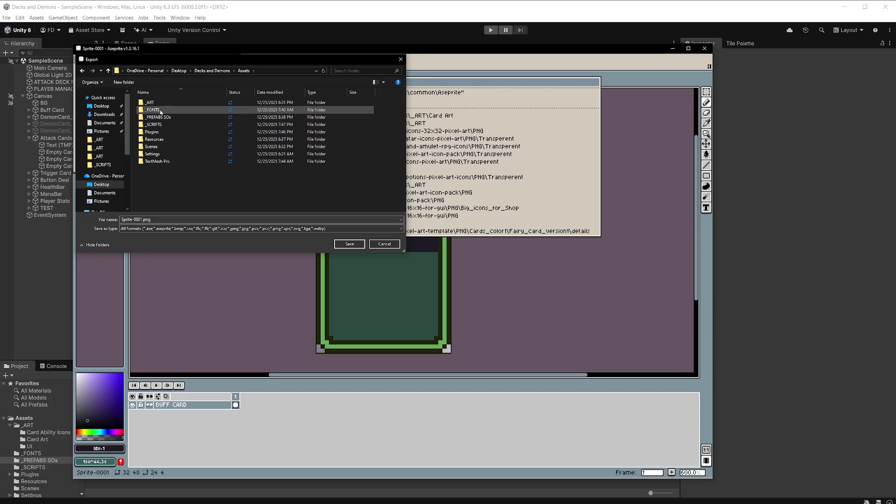
pyautogui.doubleClick(150, 102)
pyautogui.doubleClick(173, 111)
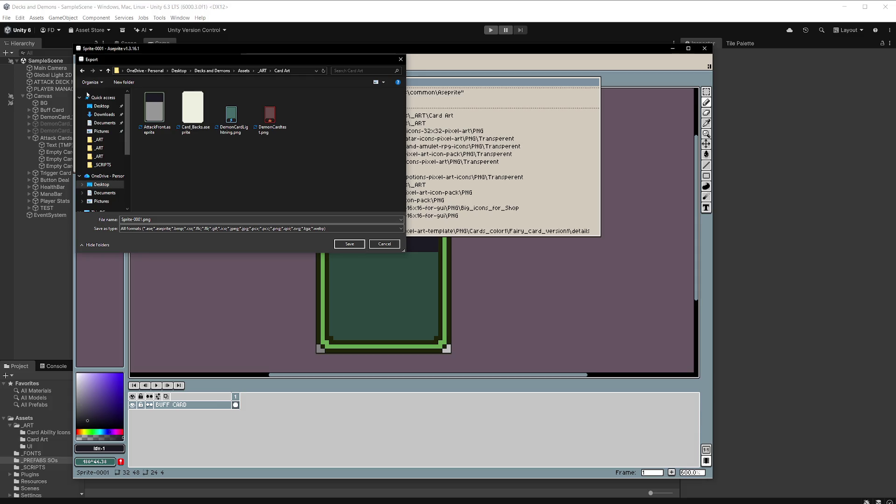
pyautogui.click(82, 71)
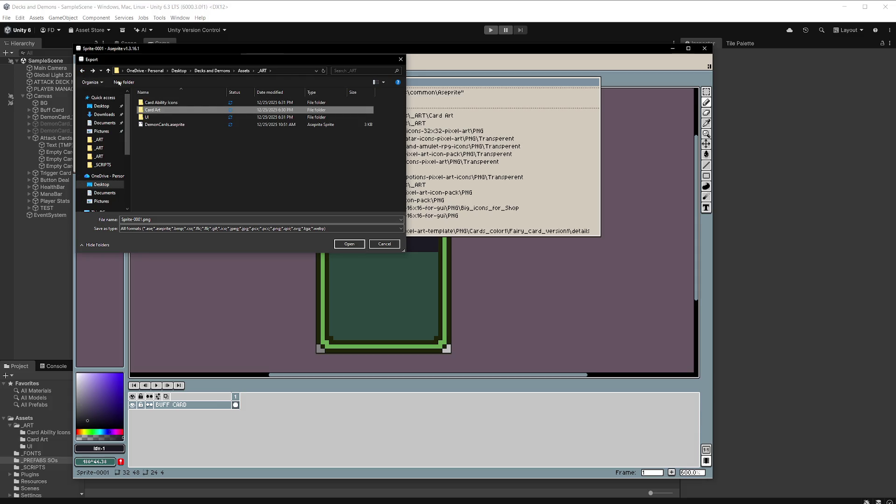
pyautogui.doubleClick(156, 110)
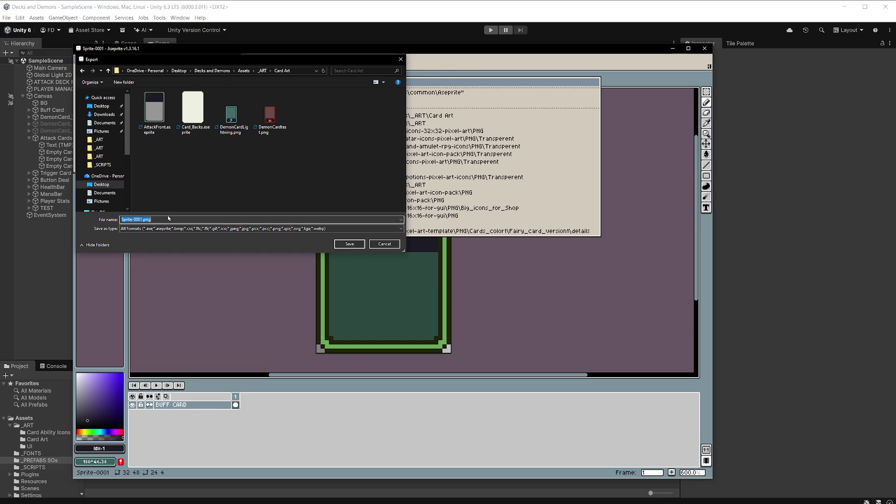
# Export the sprite as BuffCard_1.png and return to Unity
pyautogui.write('Buff')
pyautogui.write('Card_1')
pyautogui.click(329, 229)
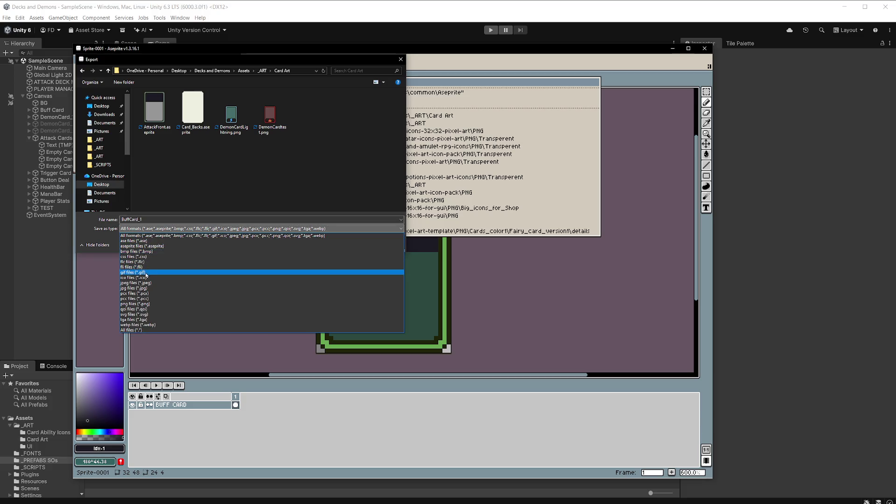
pyautogui.click(144, 304)
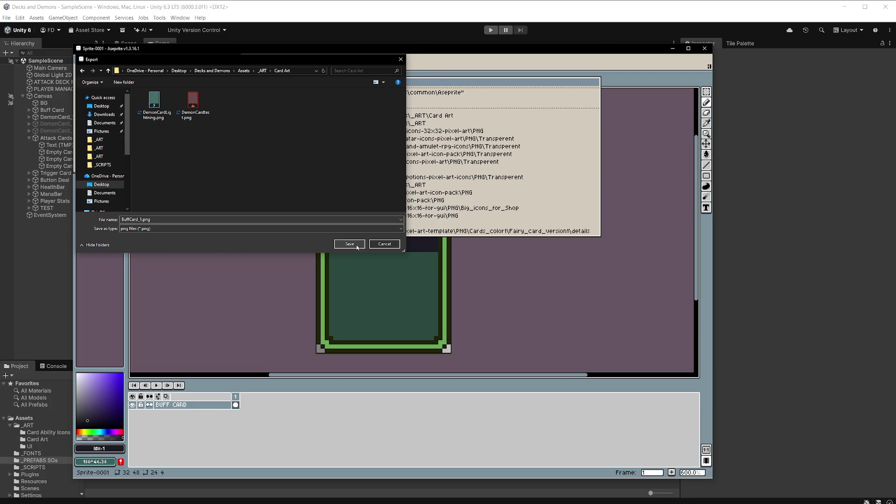
pyautogui.click(348, 244)
pyautogui.click(191, 163)
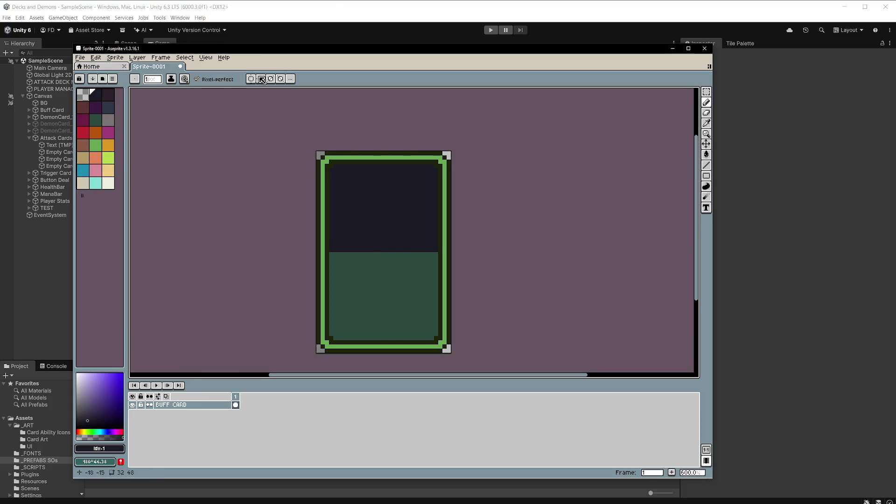
pyautogui.hotkey('alt', 'Tab')
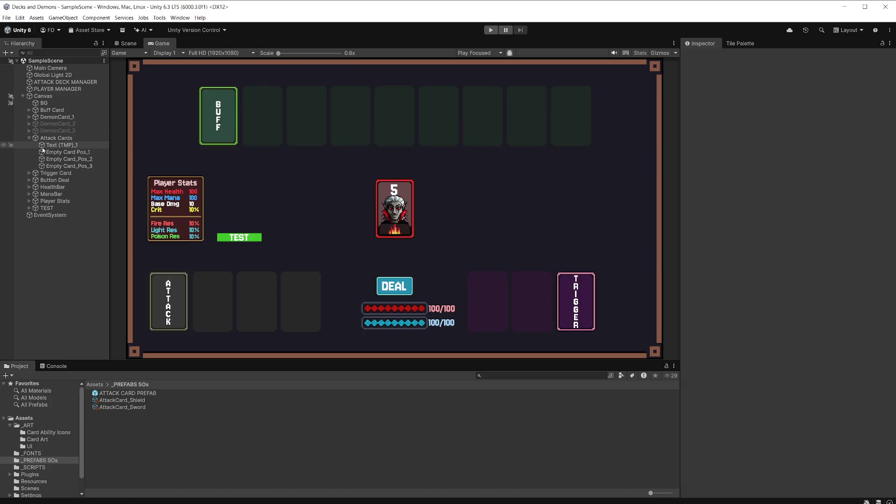
# Browse the Buff Card group's slots and bring the upper card row into view in the Scene
pyautogui.click(29, 138)
pyautogui.click(29, 153)
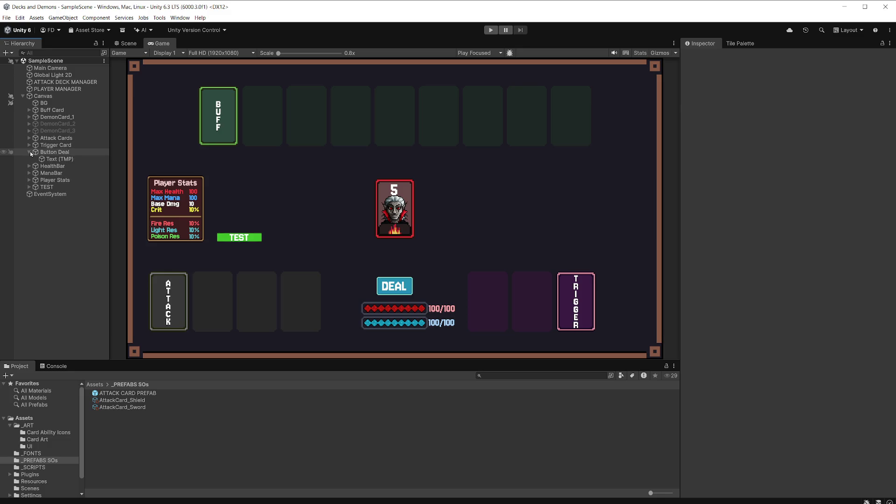
pyautogui.click(29, 152)
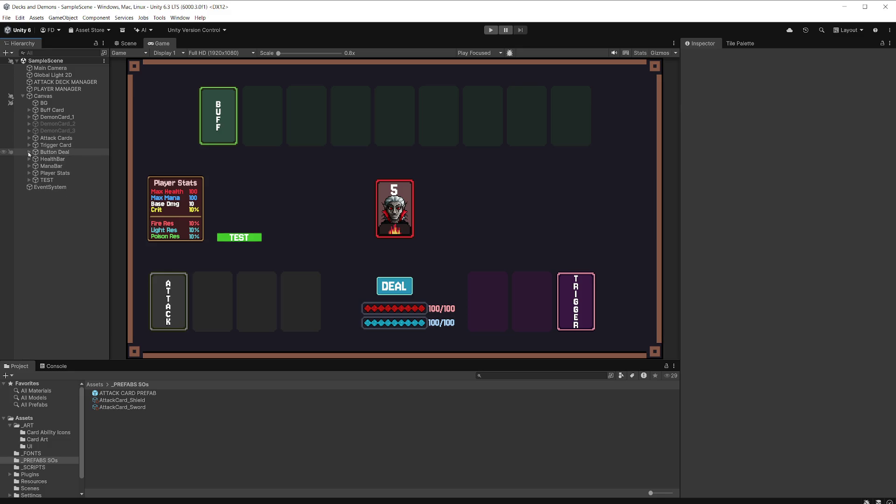
pyautogui.click(29, 110)
pyautogui.click(60, 116)
pyautogui.click(75, 125)
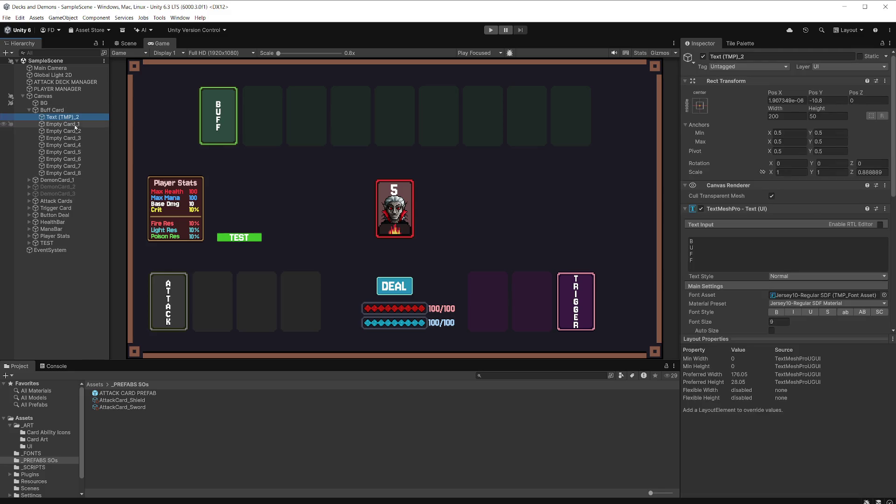
pyautogui.click(127, 43)
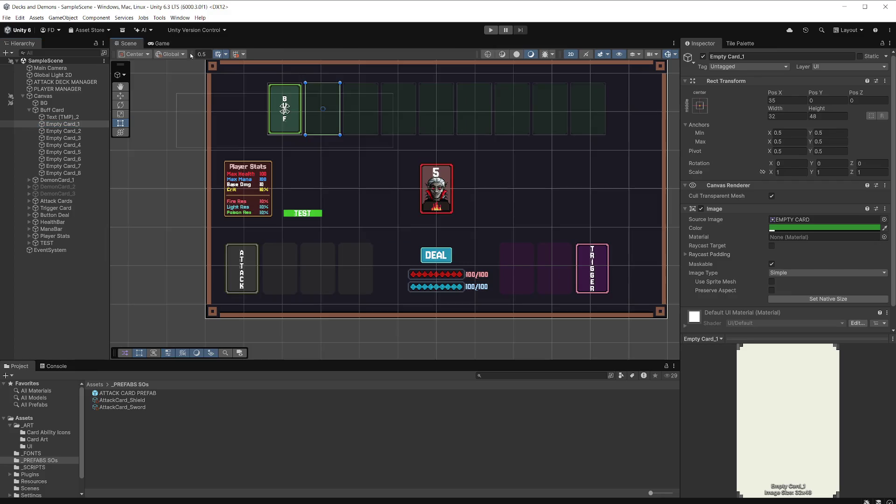
pyautogui.moveTo(394, 114); pyautogui.dragTo(345, 144)
pyautogui.scroll(2, 348, 149)
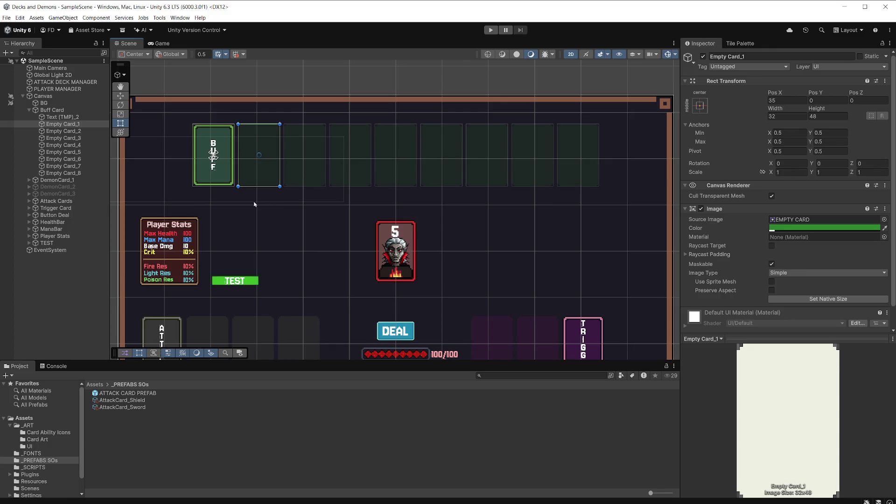
# Select the BuffCard_1 texture in the _ART/Card Art folder
pyautogui.click(28, 425)
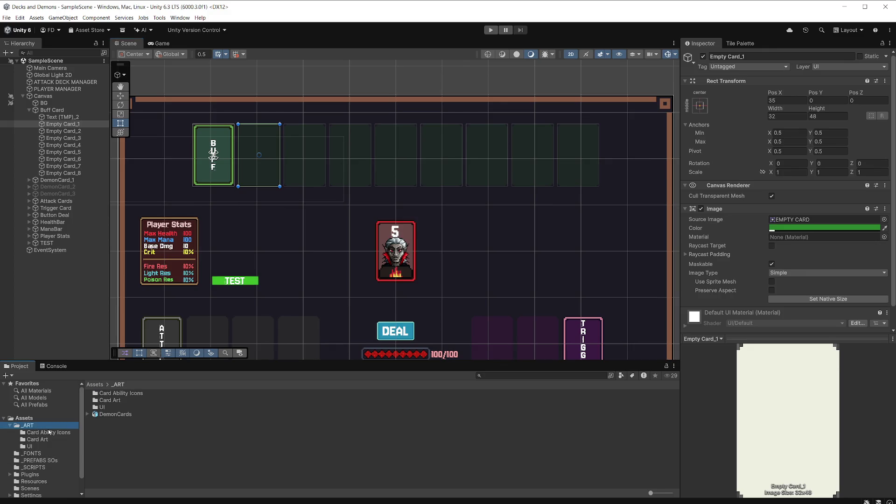
pyautogui.doubleClick(109, 400)
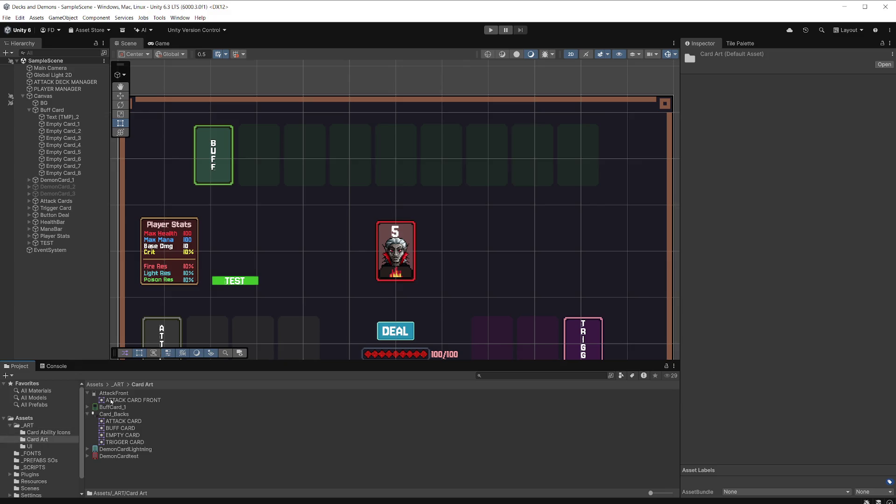
pyautogui.click(87, 415)
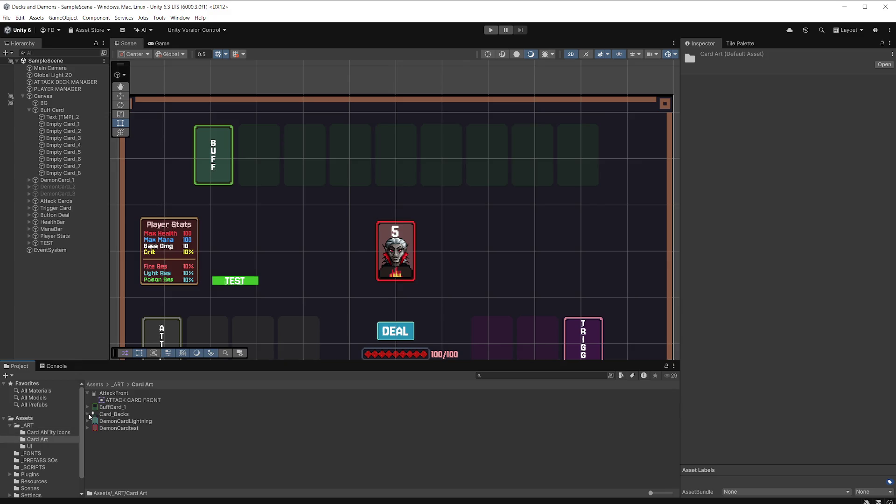
pyautogui.click(111, 409)
# Import BuffCard_1 at 32 pixels per unit with Point filtering and no compression
pyautogui.click(783, 113)
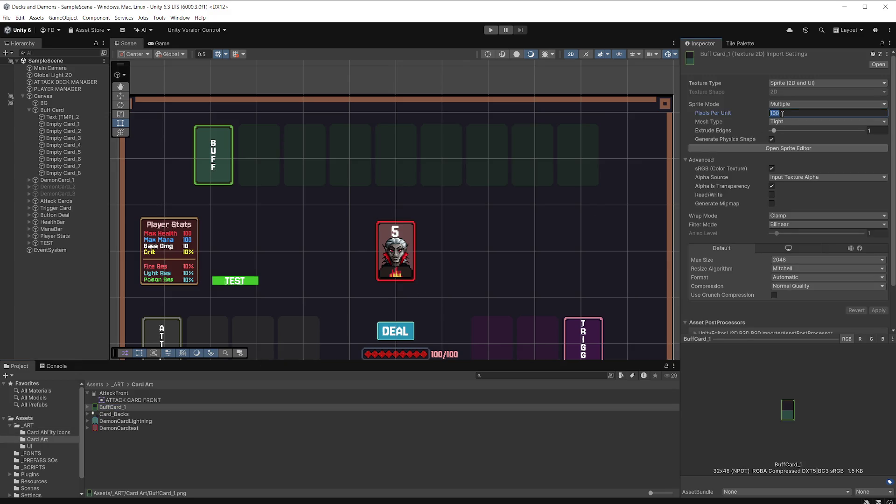
pyautogui.write('32')
pyautogui.click(787, 225)
pyautogui.click(787, 233)
pyautogui.click(821, 287)
pyautogui.click(794, 292)
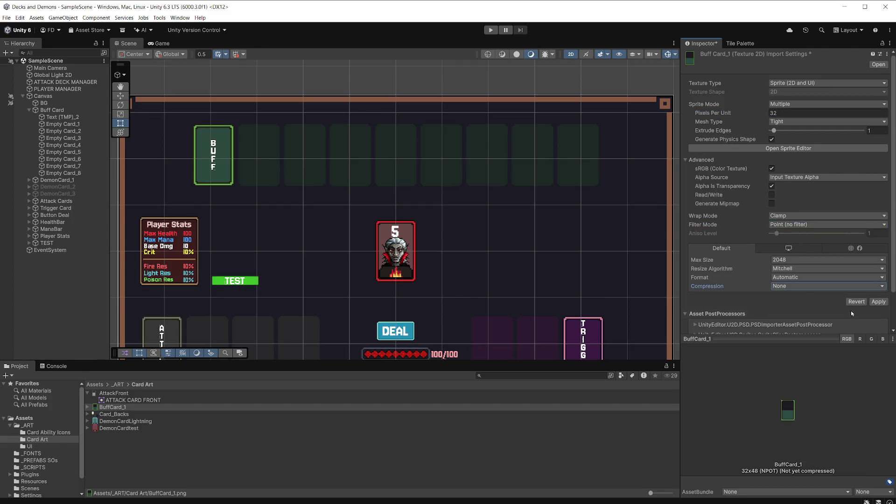
pyautogui.click(883, 304)
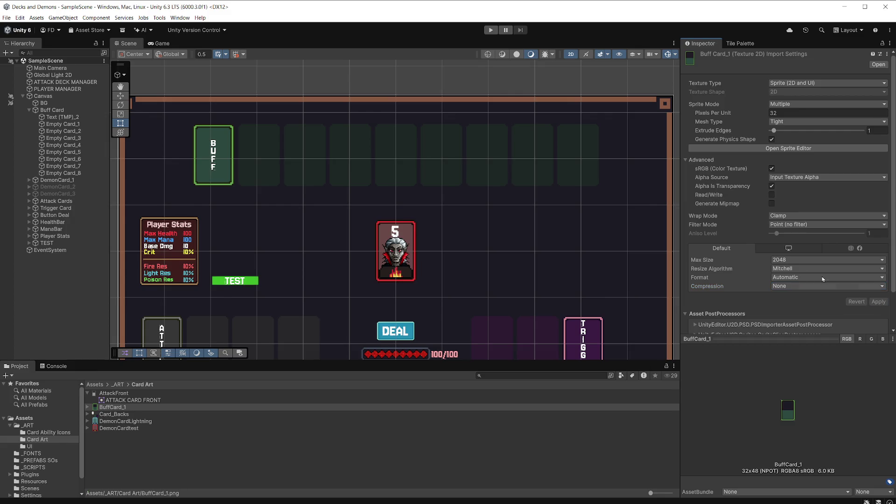
pyautogui.click(59, 111)
pyautogui.rightClick(59, 112)
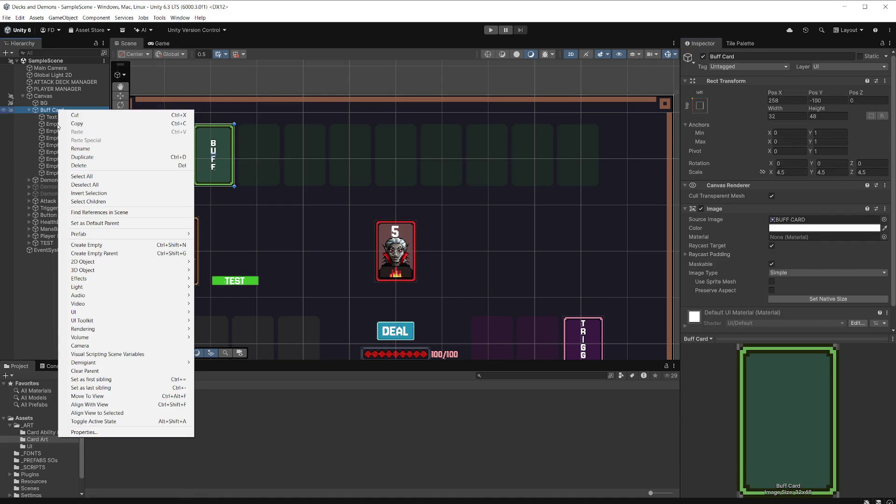
# Duplicate Empty Card_1 and rename the copy 'Buff Card Test'
pyautogui.click(57, 125)
pyautogui.hotkey('ctrl', 'd')
pyautogui.click(74, 132)
pyautogui.write('Buff')
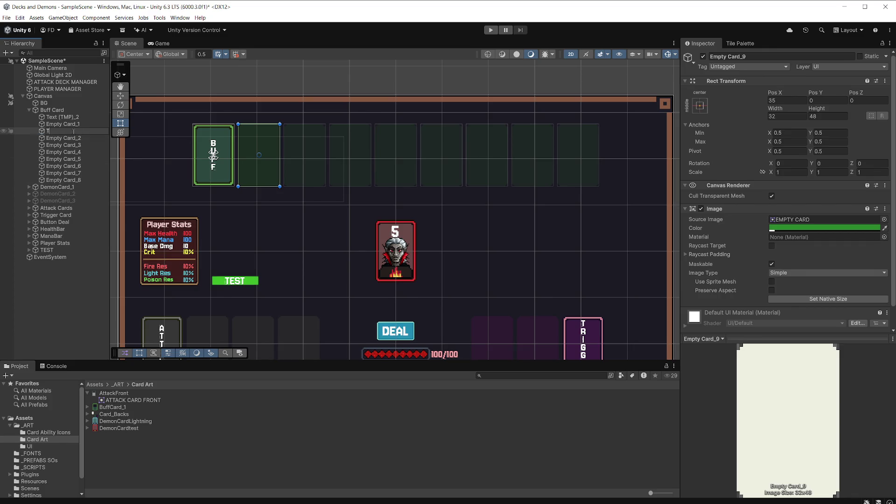
pyautogui.write(' Card Test')
pyautogui.press('Return')
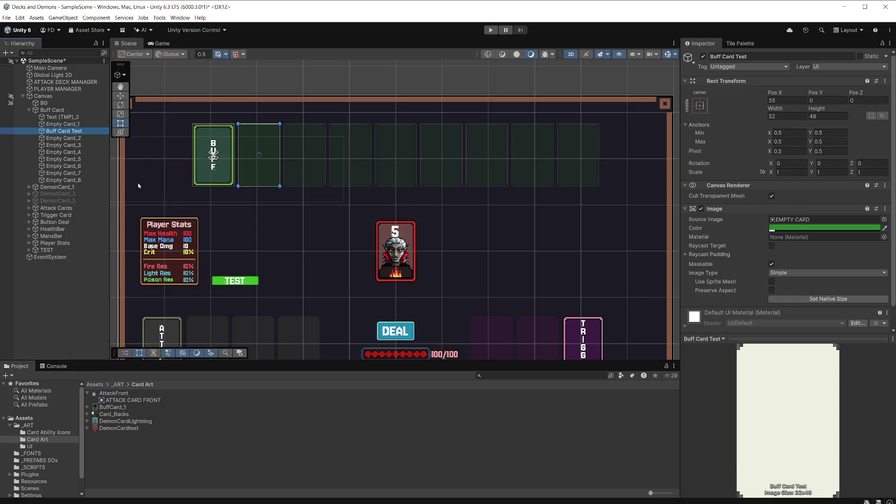
# Give Buff Card Test the BuffCard_1_0 sprite at full opacity and check it in the Game view
pyautogui.moveTo(112, 407); pyautogui.dragTo(814, 218)
pyautogui.click(815, 228)
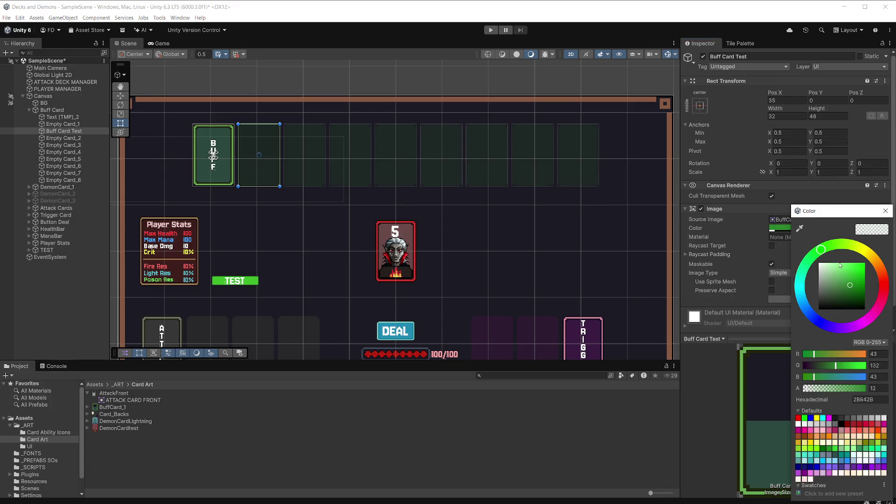
pyautogui.moveTo(848, 388); pyautogui.dragTo(866, 389)
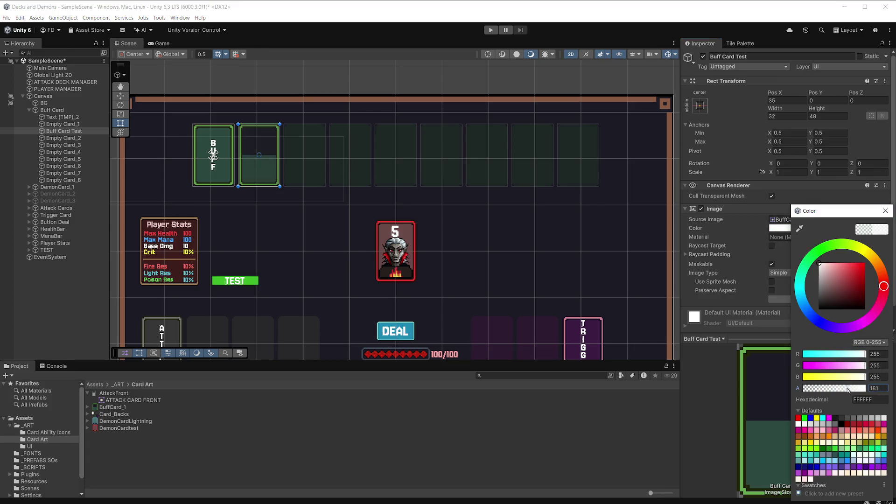
pyautogui.click(886, 212)
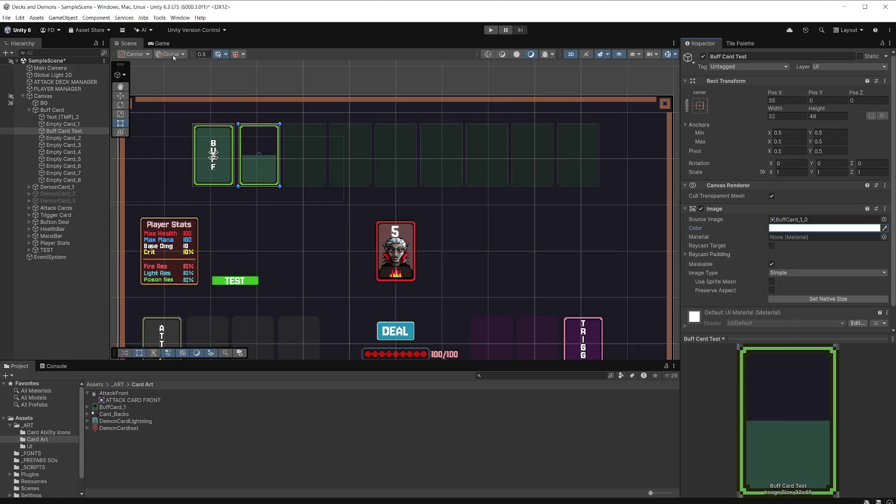
pyautogui.click(165, 46)
pyautogui.click(125, 43)
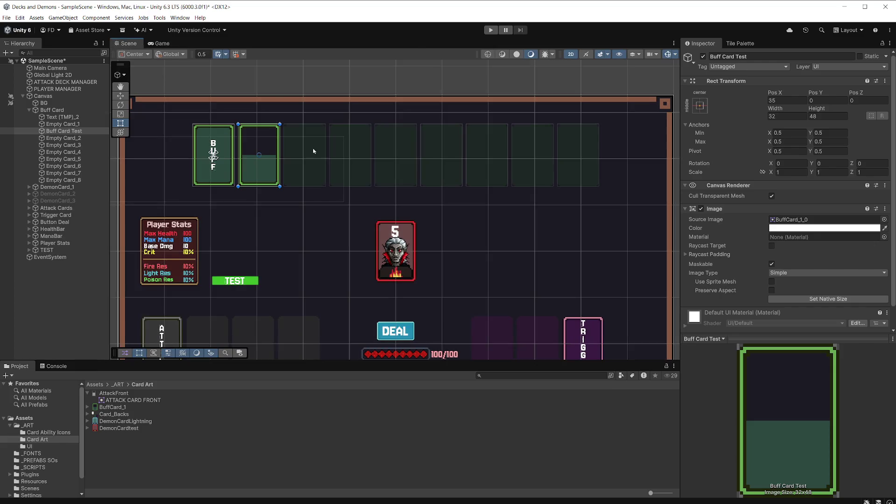
pyautogui.scroll(3, 290, 140)
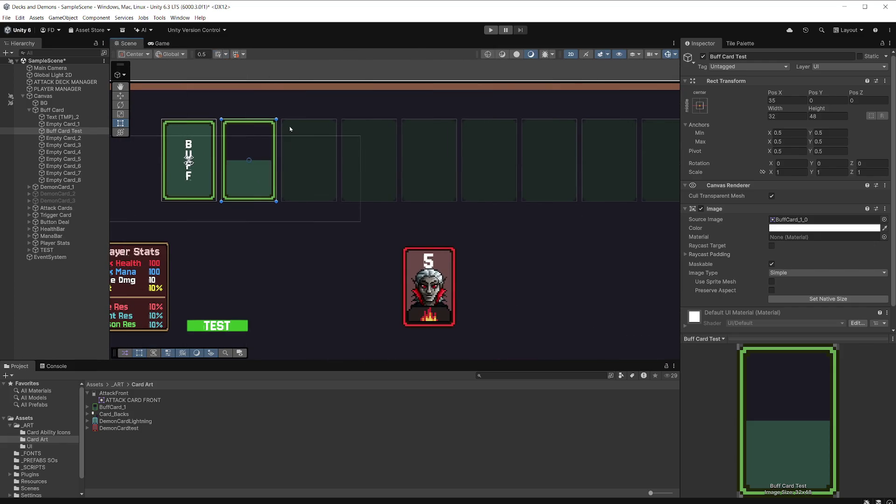
pyautogui.scroll(2, 248, 134)
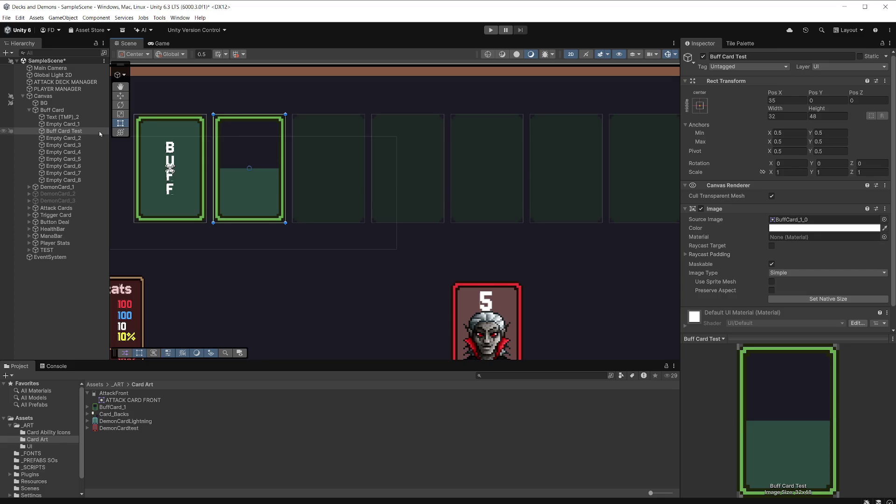
# Add a TextMeshPro text under Buff Card Test reading '+1'
pyautogui.rightClick(55, 132)
pyautogui.moveTo(178, 336)
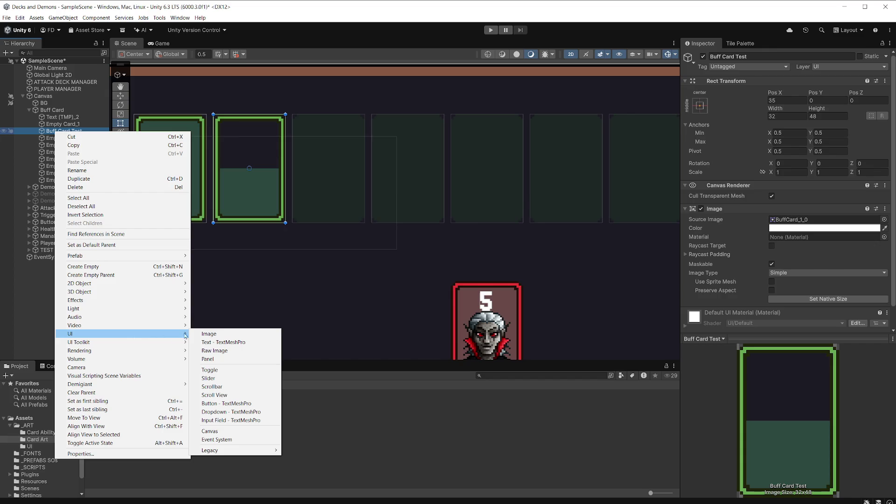
pyautogui.click(244, 343)
pyautogui.click(734, 246)
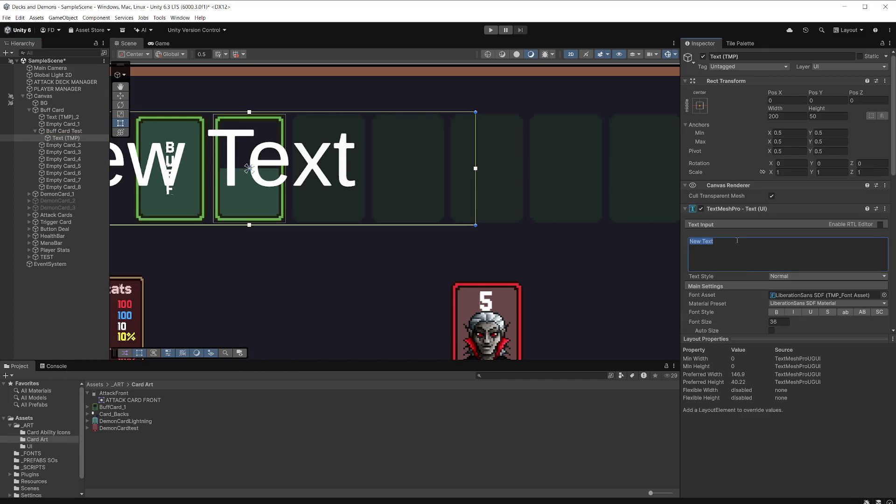
pyautogui.write('+1')
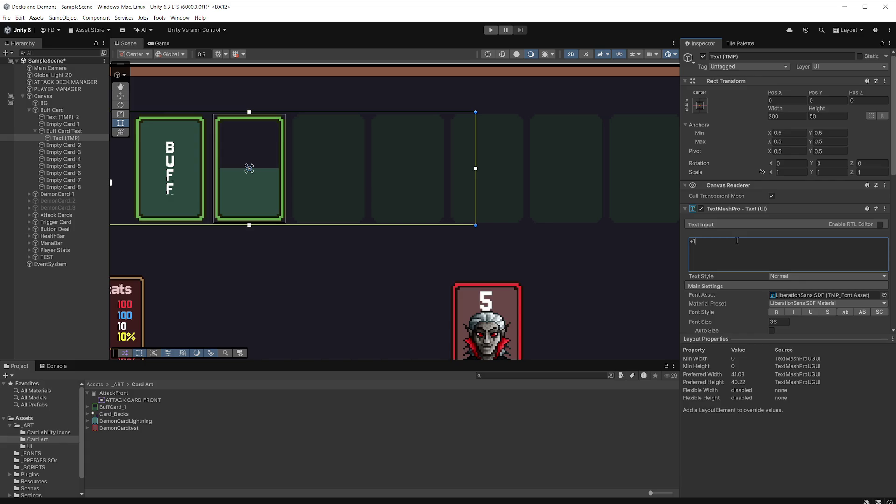
# Move and resize the +1 text box to fit onto the second buff card
pyautogui.scroll(-3, 248, 199)
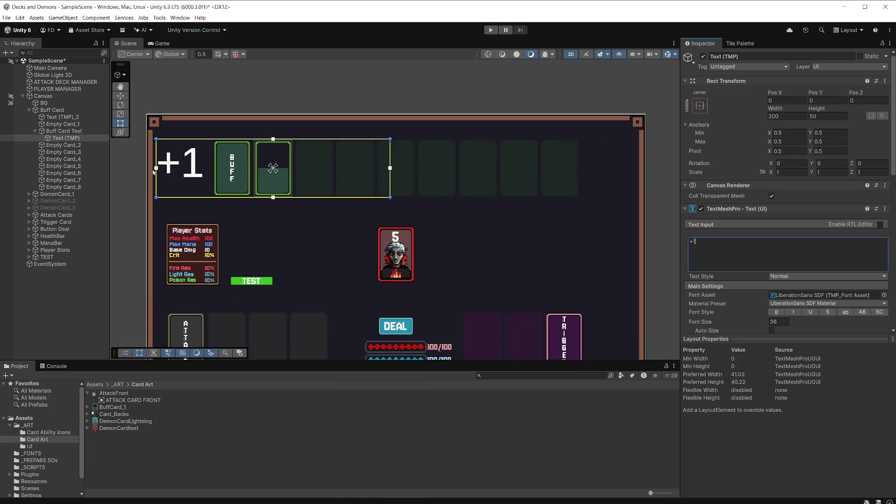
pyautogui.moveTo(156, 169); pyautogui.dragTo(254, 173)
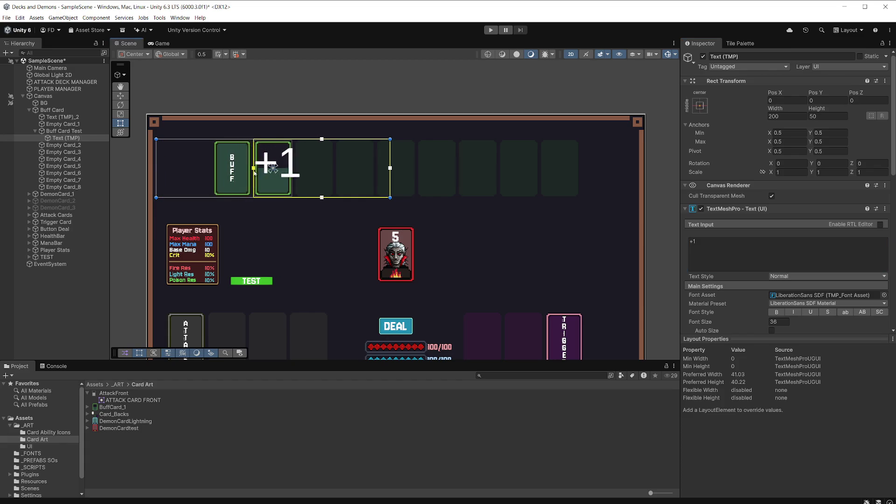
pyautogui.scroll(4, 276, 175)
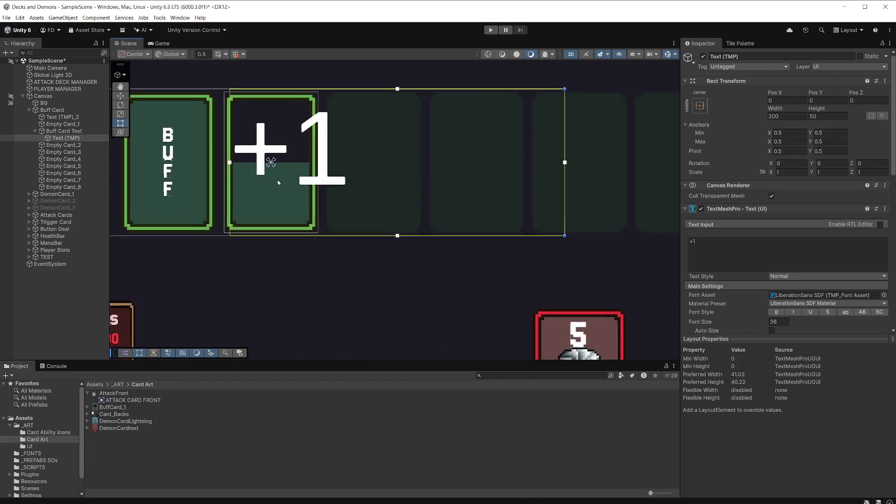
pyautogui.scroll(2, 278, 183)
pyautogui.scroll(-1, 426, 222)
pyautogui.moveTo(438, 250)
pyautogui.mouseDown()
pyautogui.moveTo(434, 169)
pyautogui.moveTo(424, 162)
pyautogui.mouseUp()
pyautogui.moveTo(640, 116); pyautogui.dragTo(334, 119)
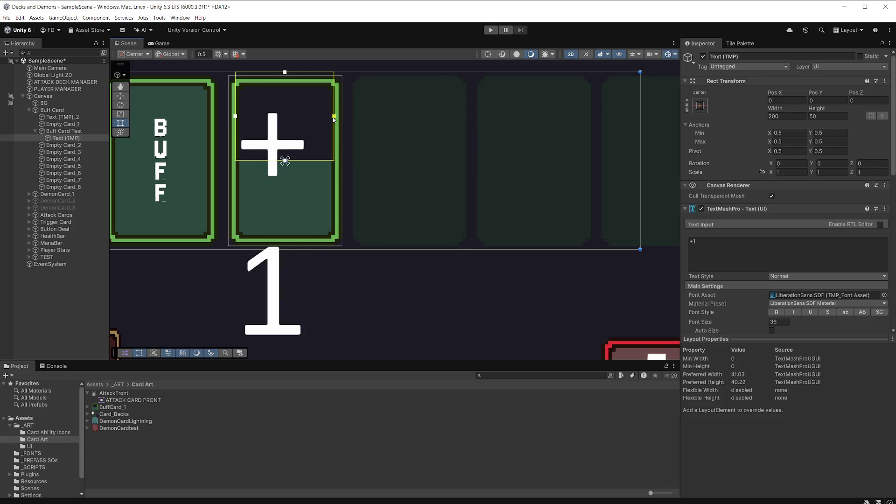
pyautogui.moveTo(286, 74); pyautogui.dragTo(288, 86)
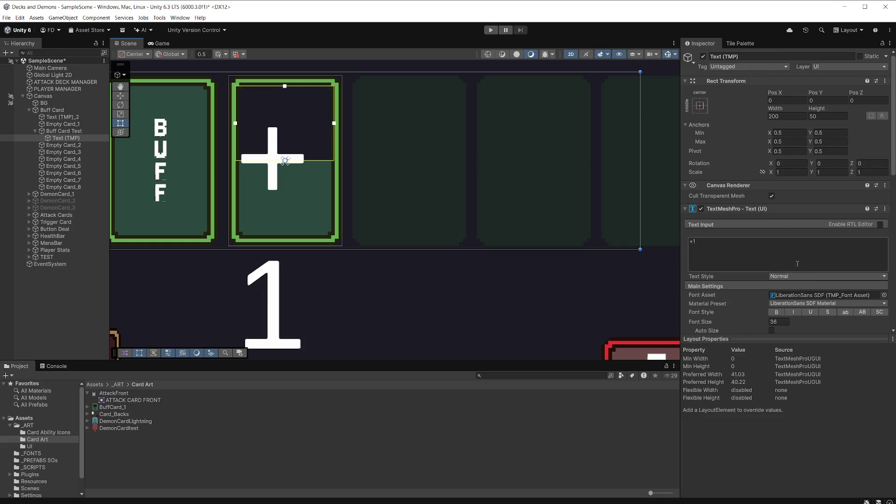
pyautogui.scroll(-3, 801, 269)
# Centre the +1 text both ways, shrink its font size, and turn off wrapping
pyautogui.click(783, 307)
pyautogui.click(783, 318)
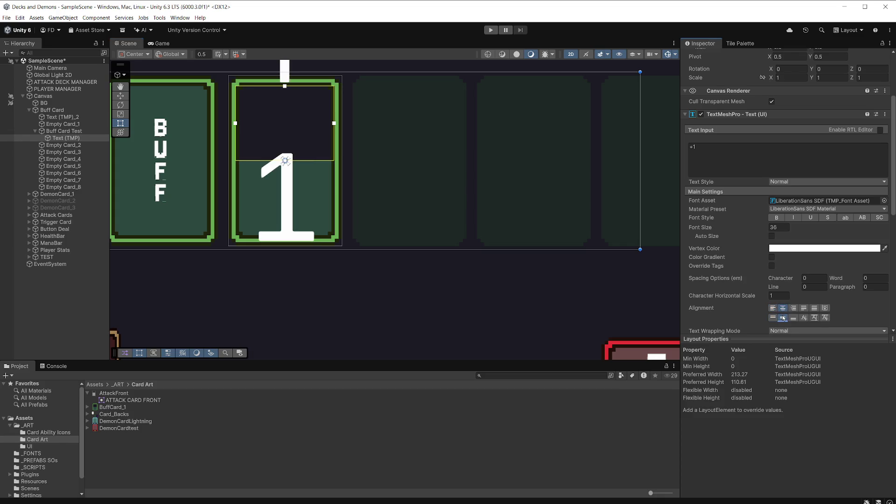
pyautogui.moveTo(710, 228); pyautogui.dragTo(411, 223)
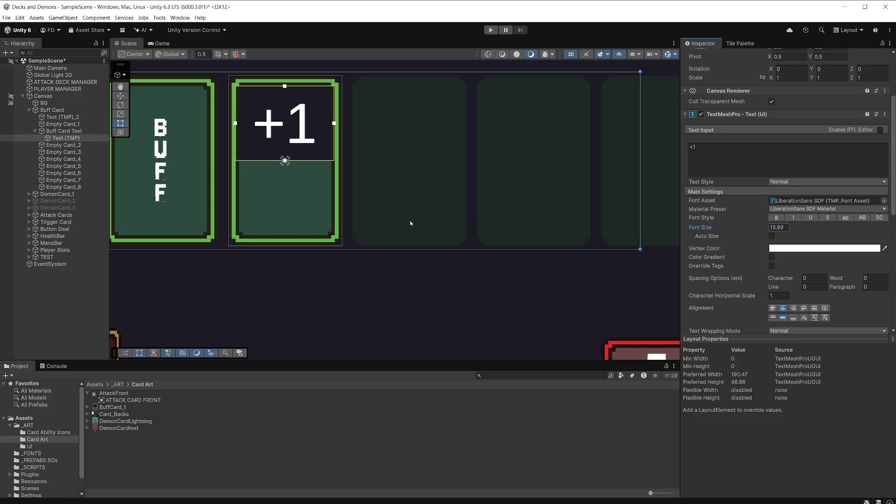
pyautogui.scroll(-3, 806, 268)
pyautogui.click(827, 260)
pyautogui.click(789, 270)
pyautogui.scroll(4, 761, 229)
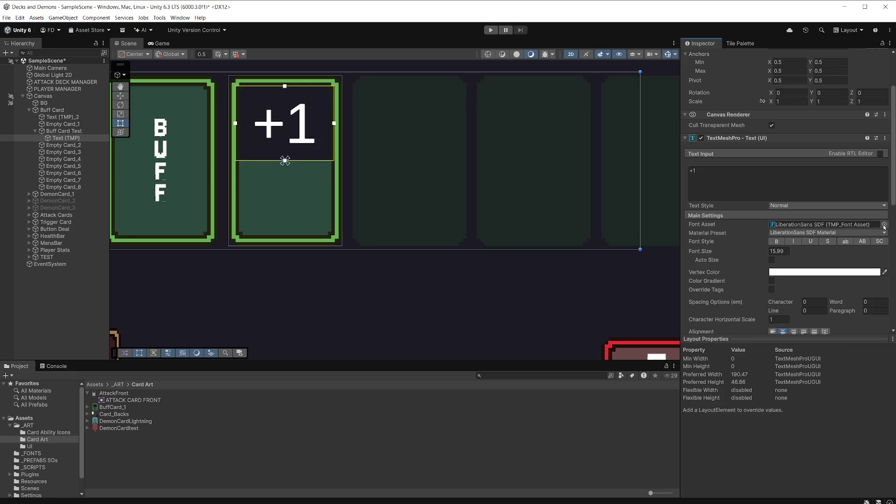
# Switch the +1 text to the Jersey10-Regular SDF font and preview it in the Game view
pyautogui.click(885, 224)
pyautogui.click(841, 254)
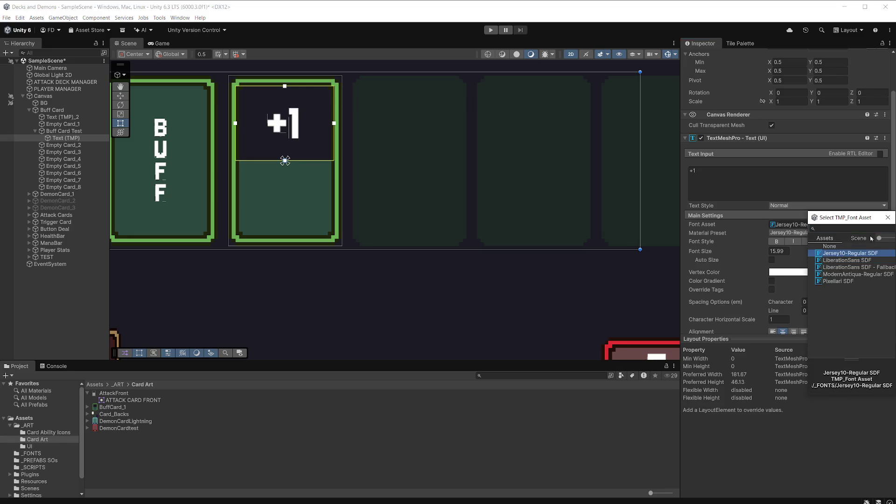
pyautogui.click(888, 218)
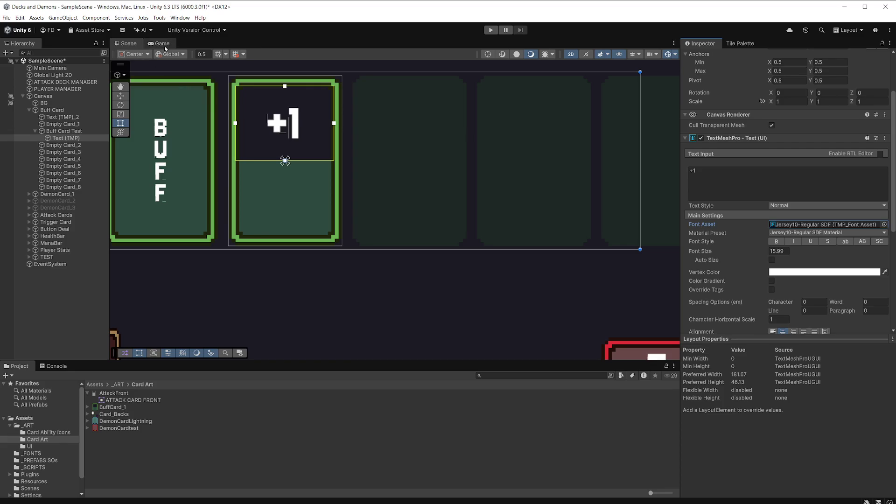
pyautogui.click(165, 45)
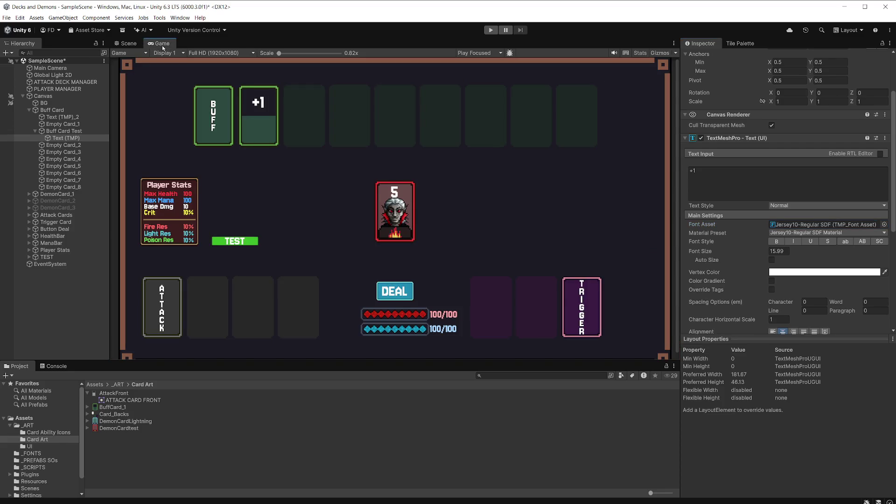
pyautogui.click(714, 171)
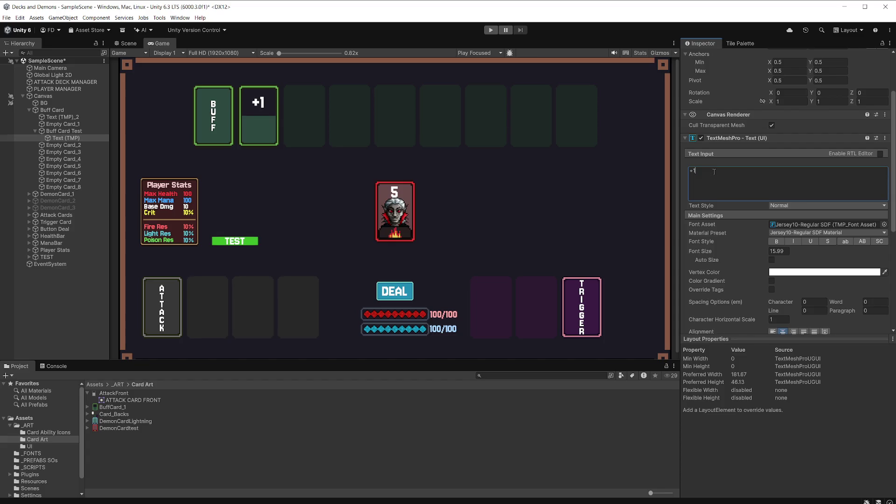
# Remove the stray zeros so the label reads '+1' again
pyautogui.write('000')
pyautogui.moveTo(707, 171); pyautogui.dragTo(697, 171)
pyautogui.press('BackSpace')
pyautogui.scroll(1, 275, 120)
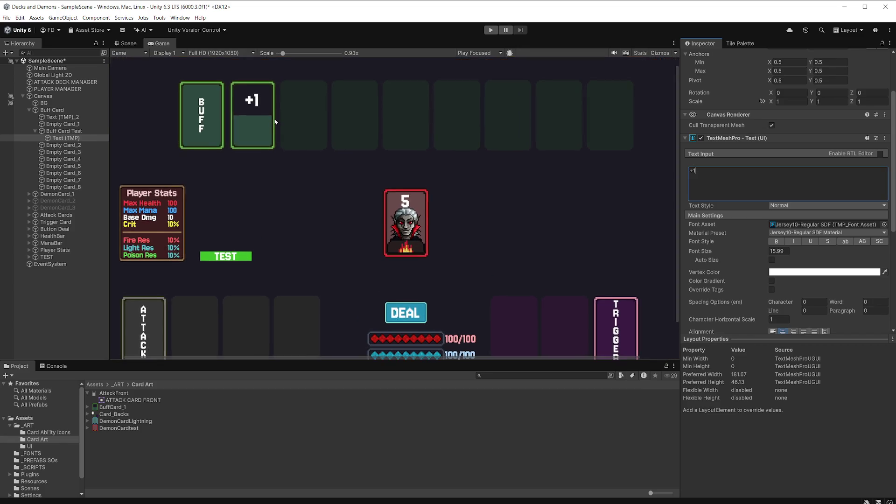
# Duplicate the +1 text and move the copy into the card's lower half
pyautogui.click(74, 139)
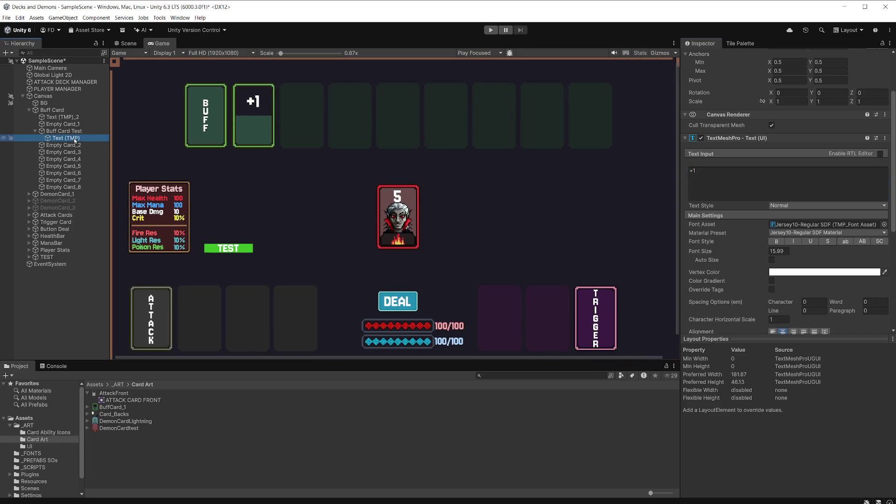
pyautogui.hotkey('ctrl', 'd')
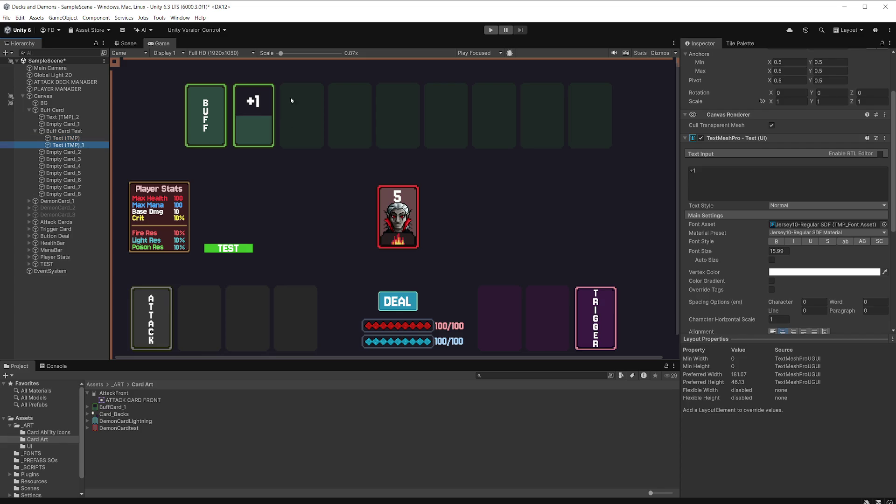
pyautogui.click(133, 44)
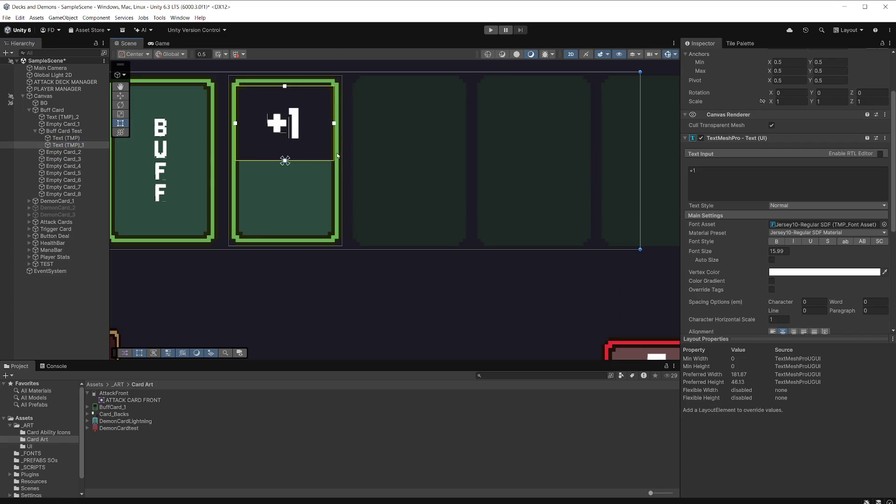
pyautogui.press('w')
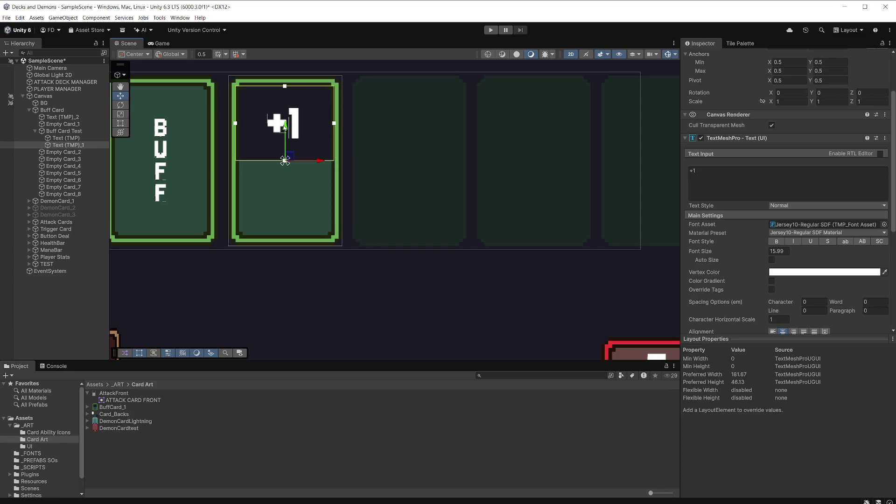
pyautogui.moveTo(287, 131); pyautogui.dragTo(291, 205)
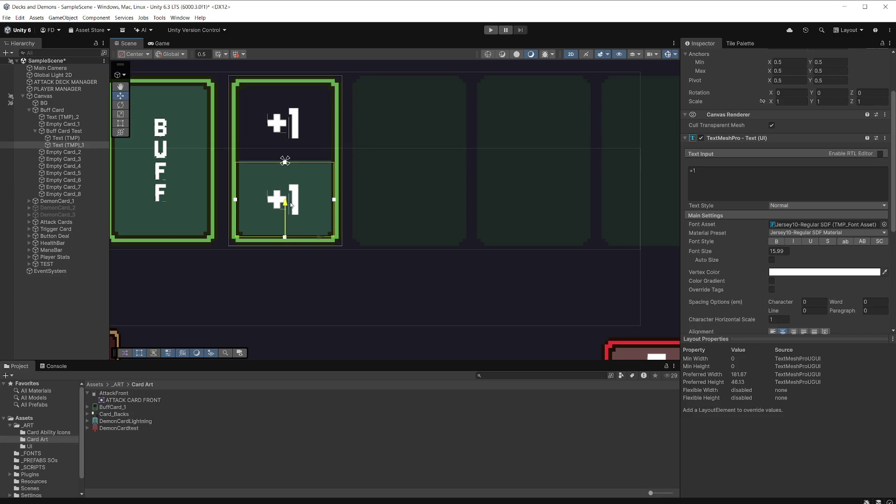
# Change the copy's text to 'Damage' at font size 8.8 and preview it in the Game view
pyautogui.click(704, 174)
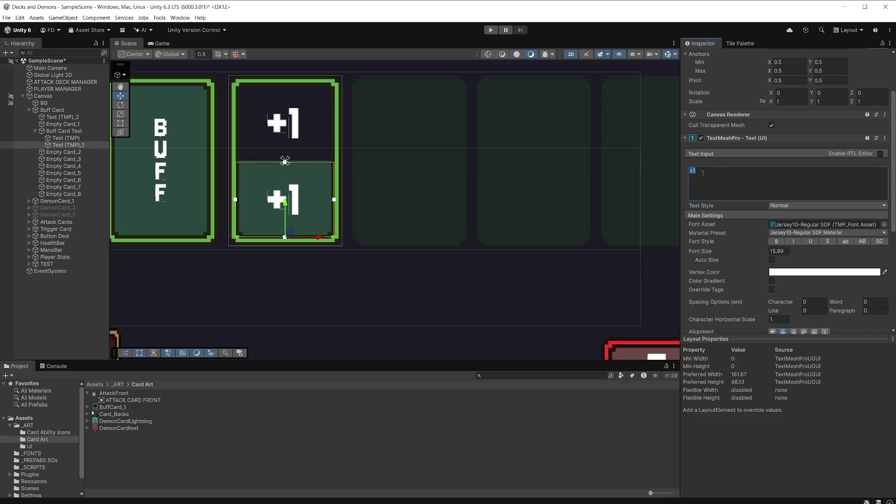
pyautogui.write('Dama')
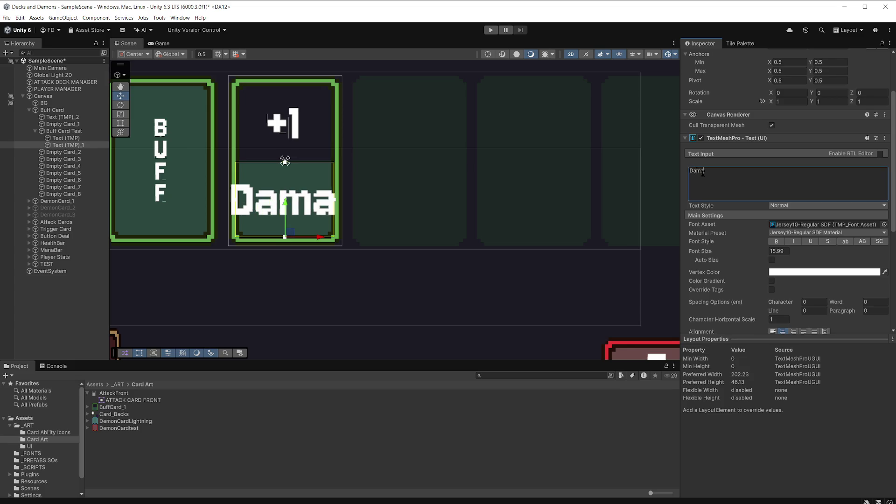
pyautogui.write('ge')
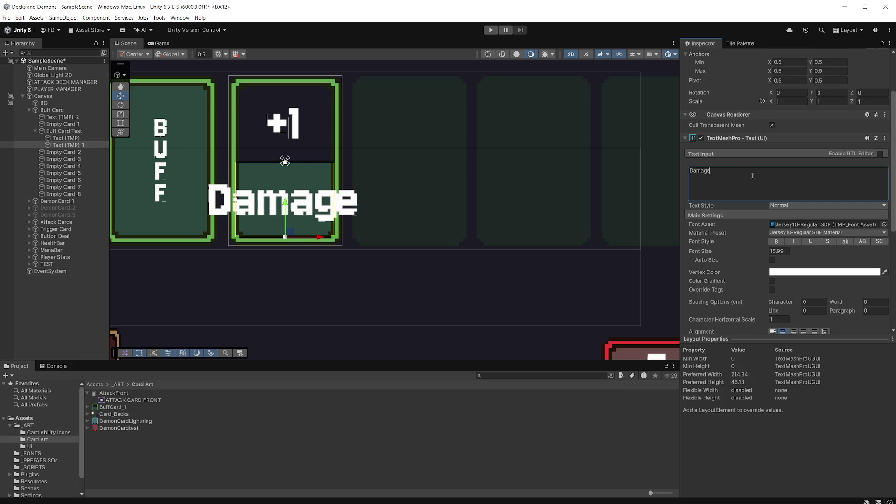
pyautogui.moveTo(709, 254)
pyautogui.mouseDown()
pyautogui.moveTo(685, 254)
pyautogui.moveTo(692, 257)
pyautogui.mouseUp()
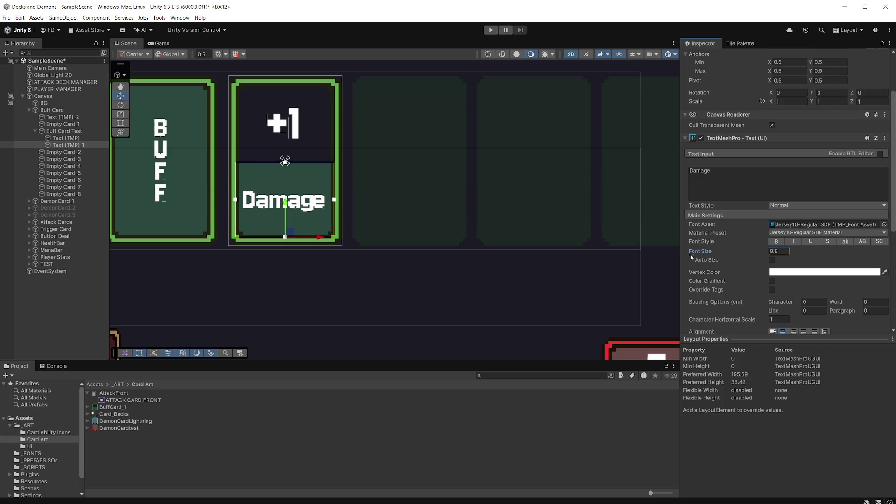
pyautogui.click(161, 43)
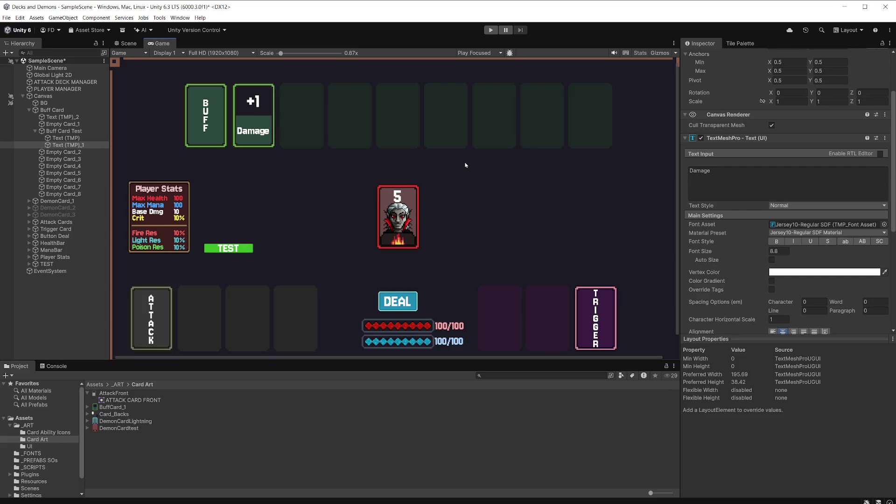
# Duplicate Buff Card Test and move the copy to Pos X 70.56 beside the original
pyautogui.click(87, 132)
pyautogui.hotkey('ctrl', 'd')
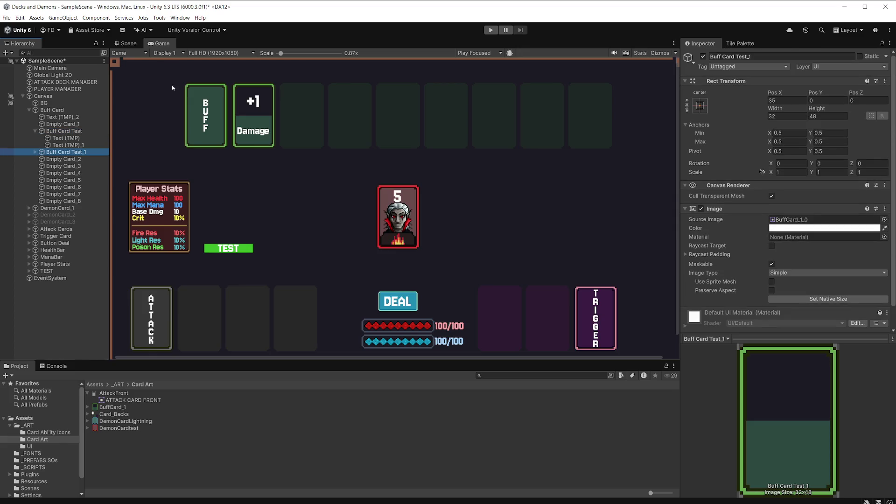
pyautogui.click(128, 43)
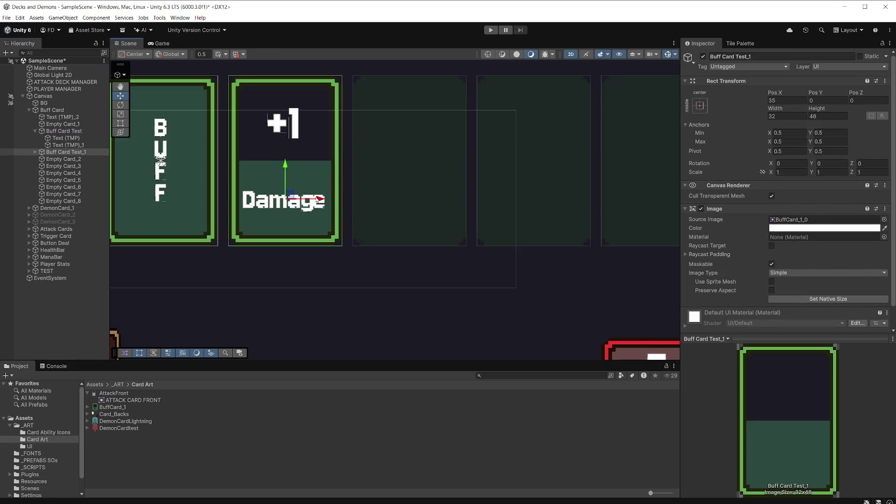
pyautogui.moveTo(315, 200); pyautogui.dragTo(440, 202)
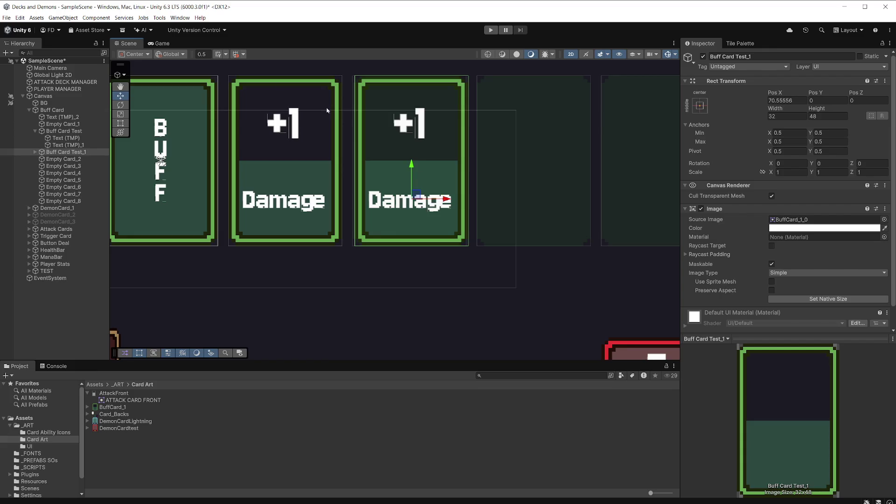
# Back in the Game view, select the original card's +1 text
pyautogui.click(158, 43)
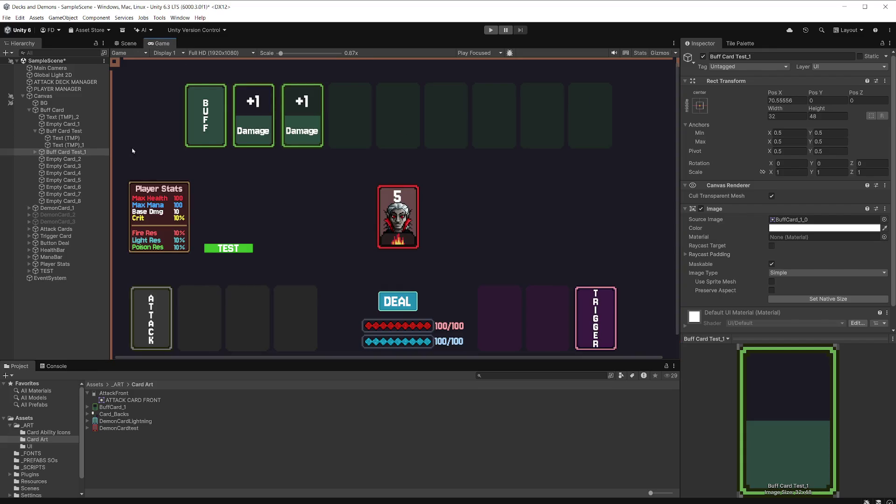
pyautogui.click(86, 138)
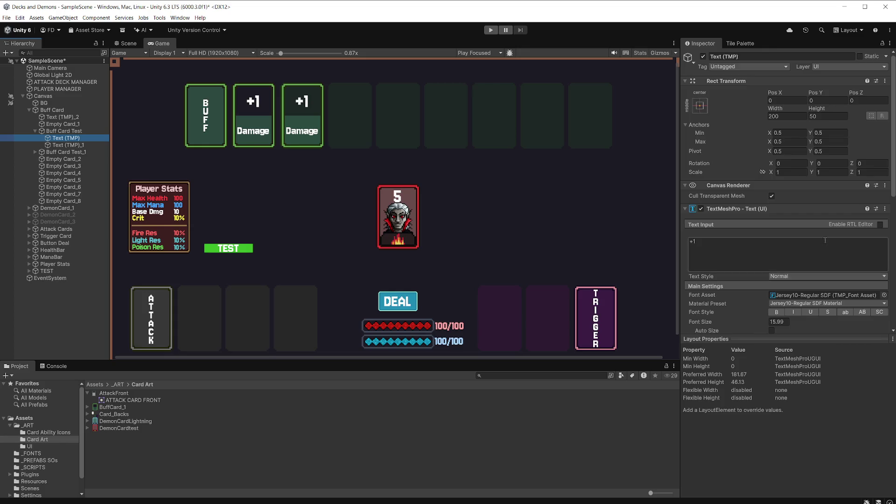
pyautogui.scroll(-3, 825, 240)
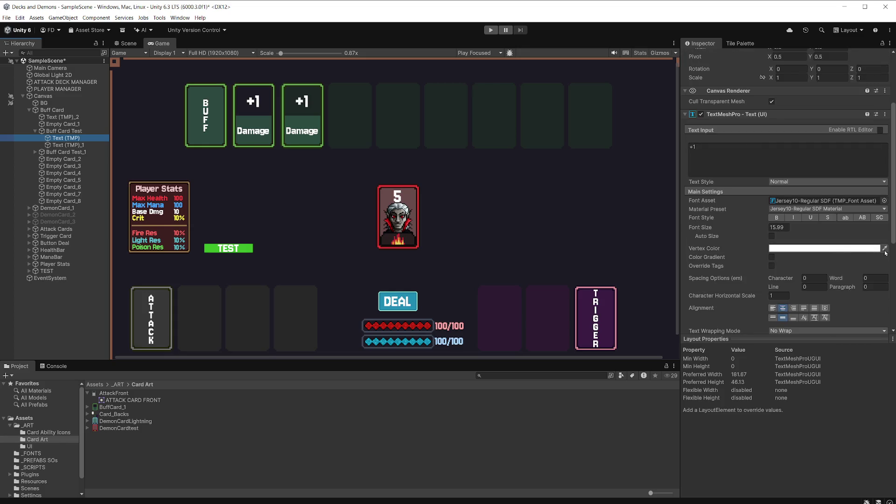